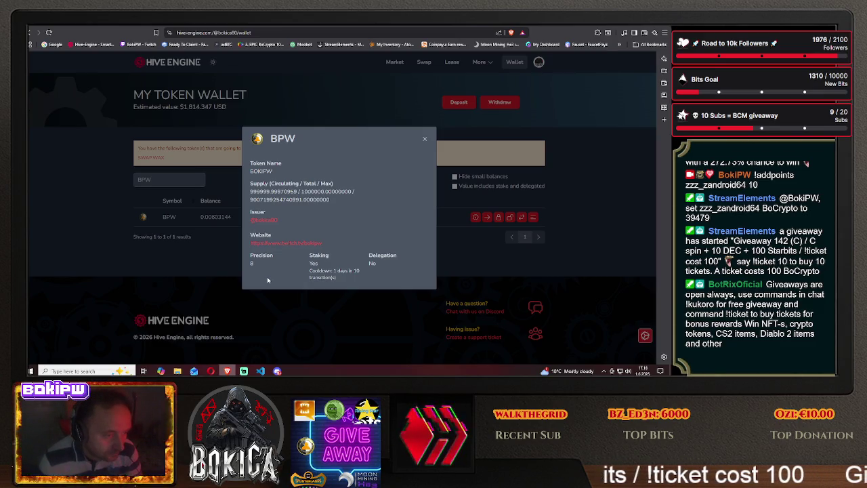
Close the BPW info box, reload the full token wallet and open the BPW market.
{"action": "left_click", "coordinate": [426, 139]}
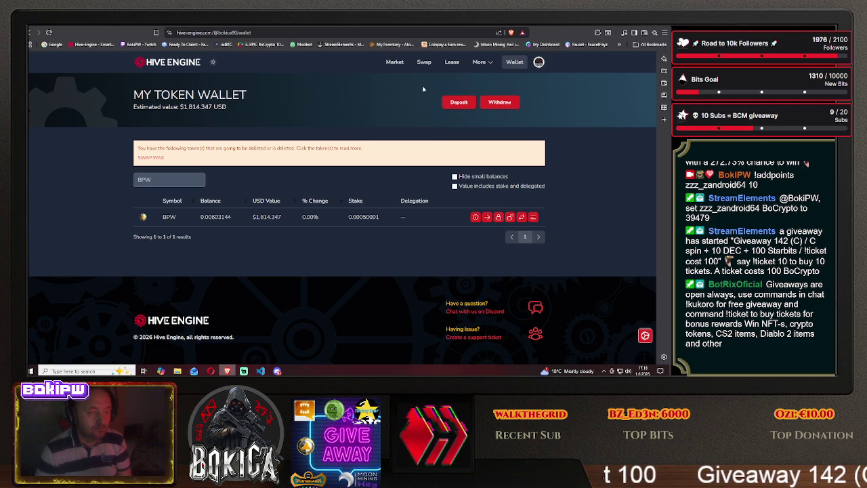
{"action": "left_click", "coordinate": [395, 62]}
{"action": "left_click", "coordinate": [512, 62]}
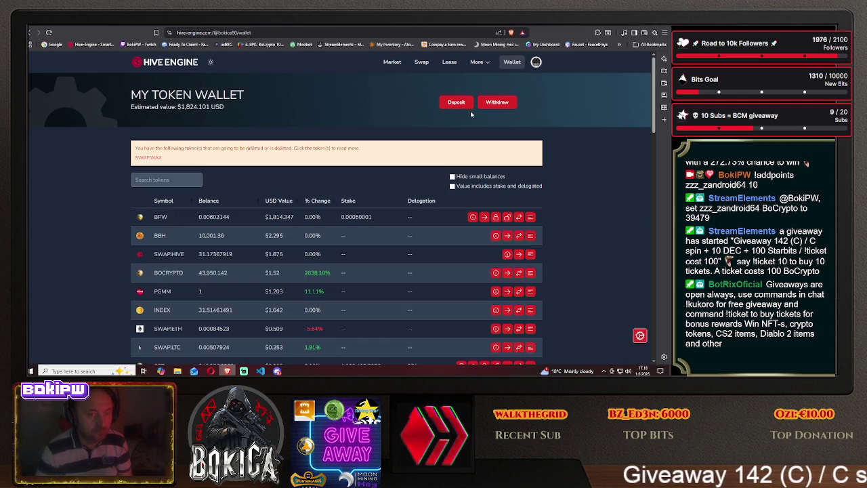
{"action": "left_click", "coordinate": [518, 216]}
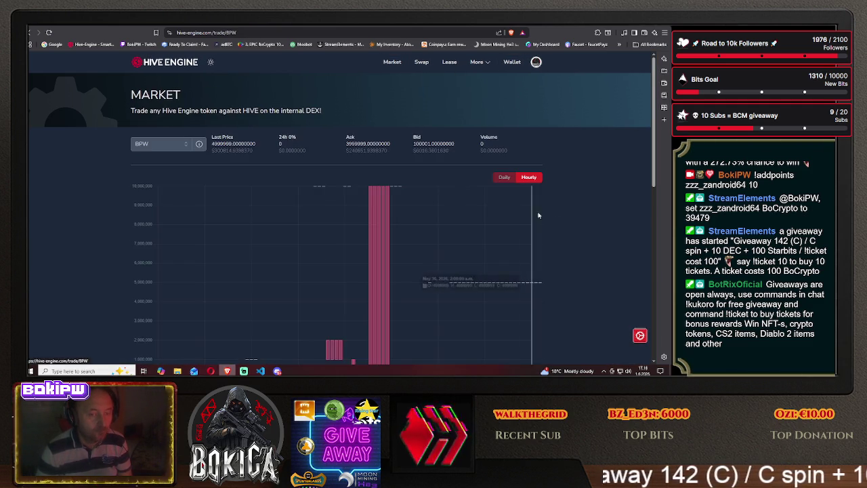
Buy 0.00000001 BPW at 3999999 from the top sell order and approve it in Keychain.
{"action": "scroll", "coordinate": [588, 213], "scroll_direction": "down", "scroll_amount": 5}
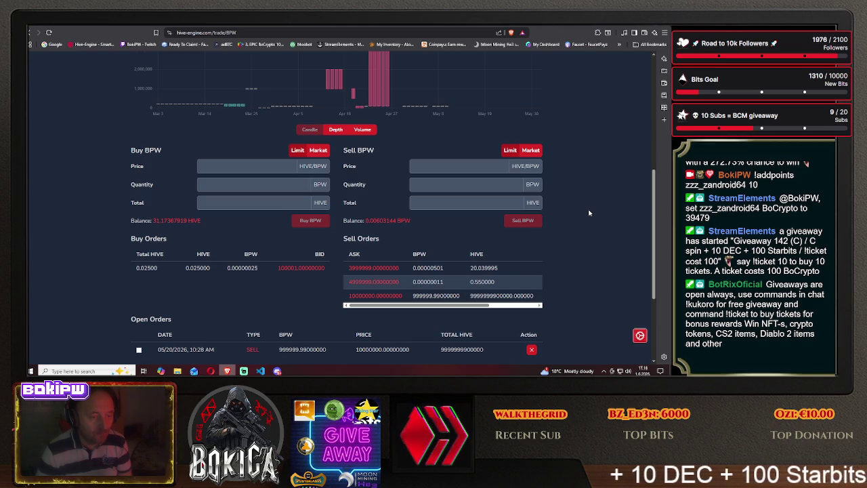
{"action": "left_click", "coordinate": [377, 267]}
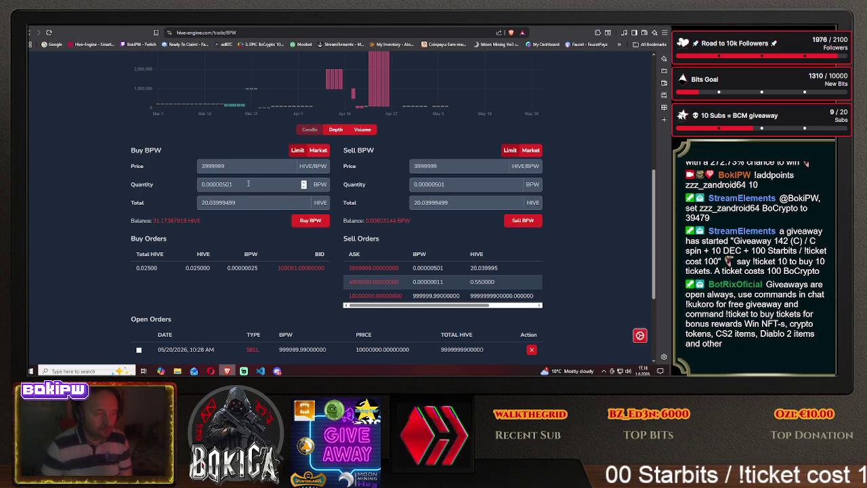
{"action": "type", "text": "0"}
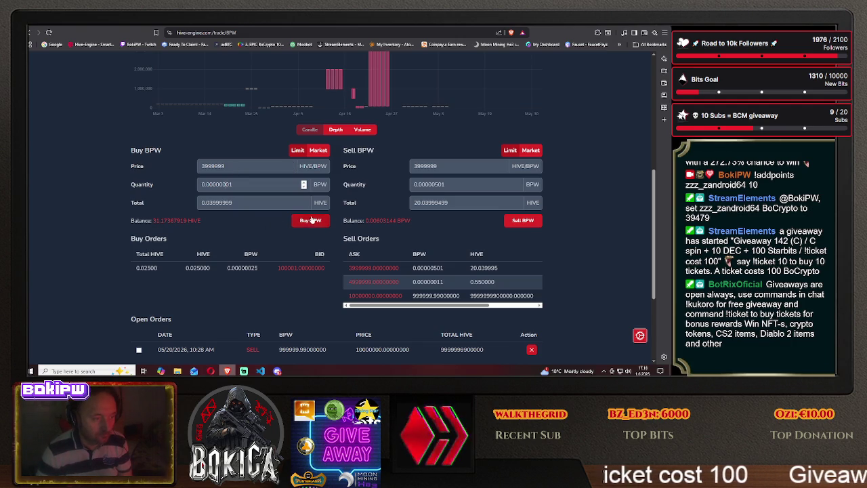
{"action": "left_click", "coordinate": [310, 220]}
{"action": "left_click", "coordinate": [622, 193]}
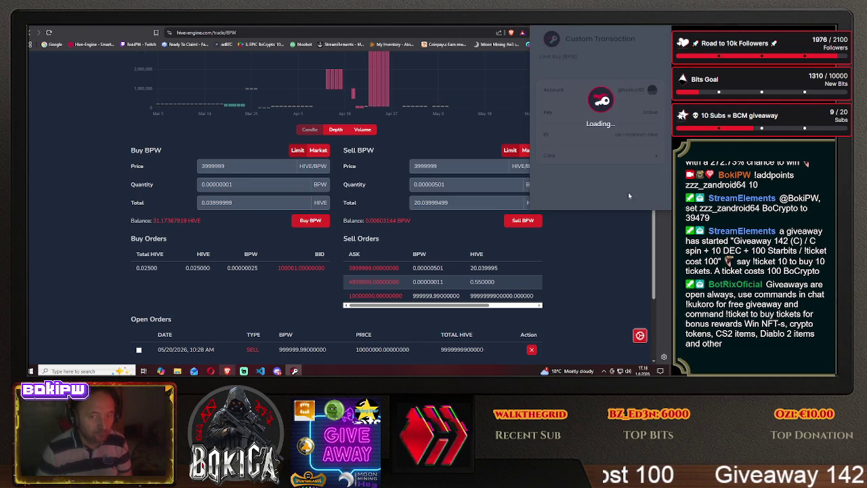
{"action": "left_click", "coordinate": [610, 198]}
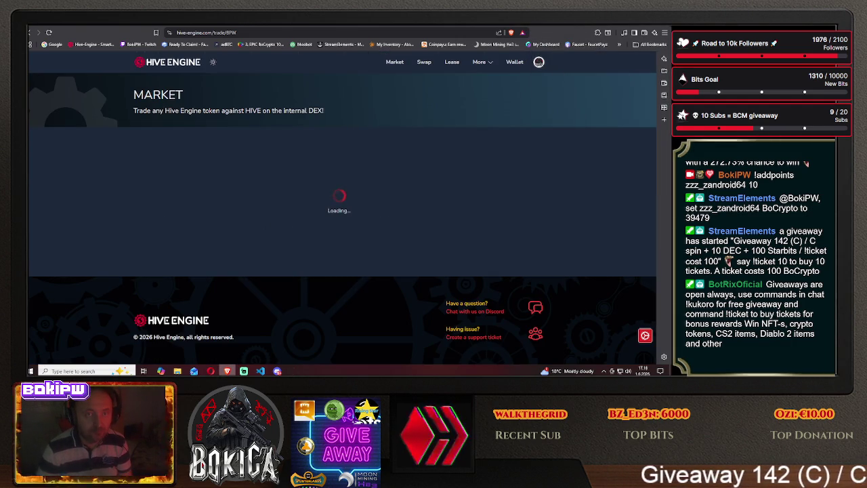
{"action": "key", "text": "ctrl+Tab"}
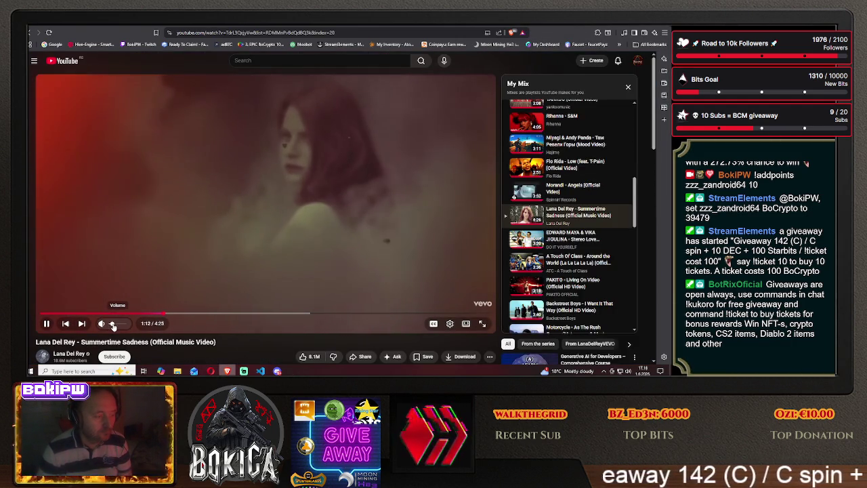
Nudge the YouTube video volume up slightly, then return to the BPW market tab.
{"action": "left_click_drag", "start_coordinate": [112, 323], "coordinate": [117, 324]}
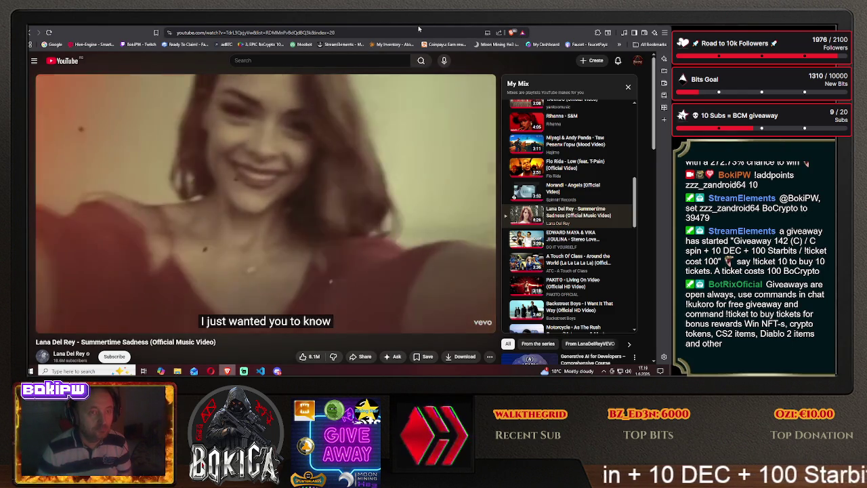
{"action": "left_click", "coordinate": [418, 25]}
Check the BPW buy in Trade History, then open the BOCRYPTO market from the wallet.
{"action": "scroll", "coordinate": [89, 260], "scroll_direction": "down", "scroll_amount": 2}
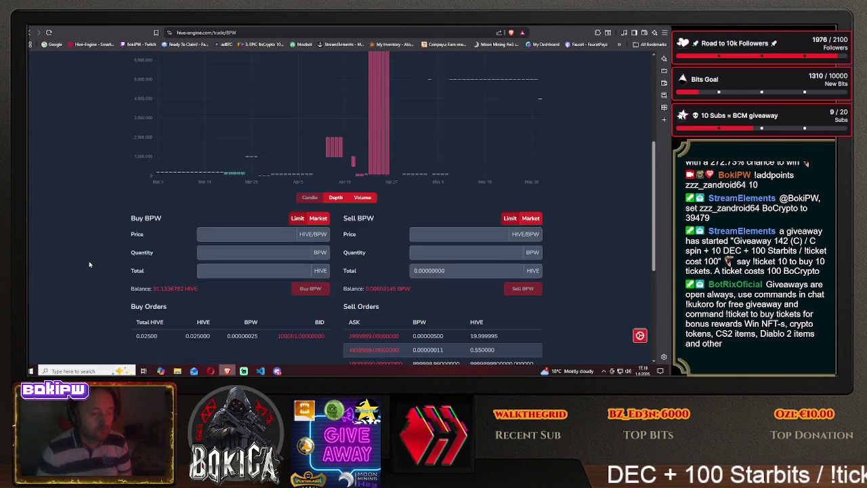
{"action": "scroll", "coordinate": [89, 264], "scroll_direction": "down", "scroll_amount": 3}
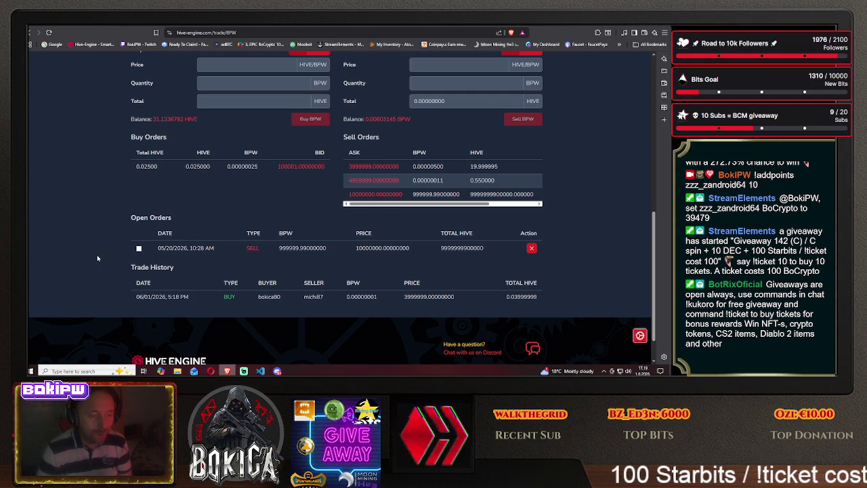
{"action": "scroll", "coordinate": [100, 257], "scroll_direction": "up", "scroll_amount": 5}
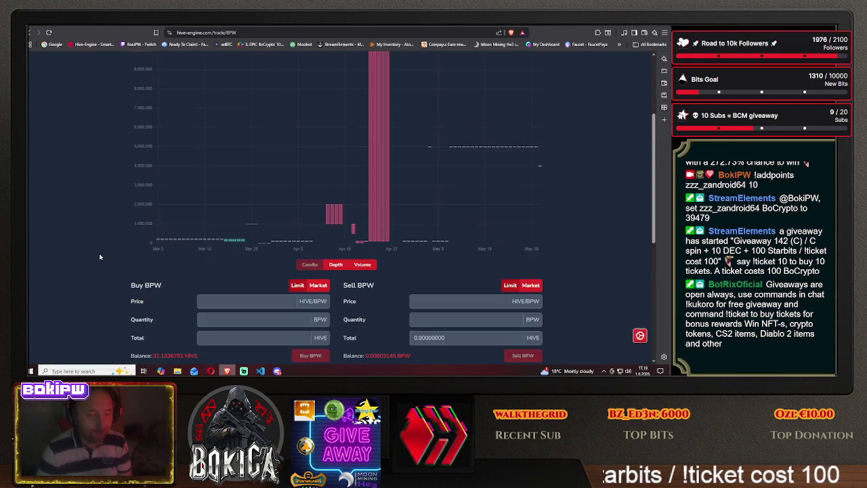
{"action": "left_click", "coordinate": [513, 62]}
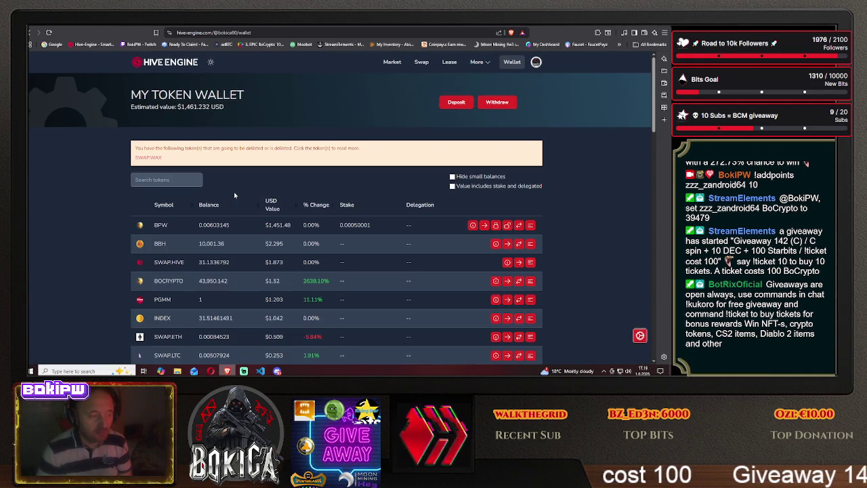
{"action": "left_click", "coordinate": [507, 281]}
Buy 37.077 BOCRYPTO at 0.000239 HIVE from the cheapest sell order and approve it.
{"action": "scroll", "coordinate": [556, 265], "scroll_direction": "down", "scroll_amount": 3}
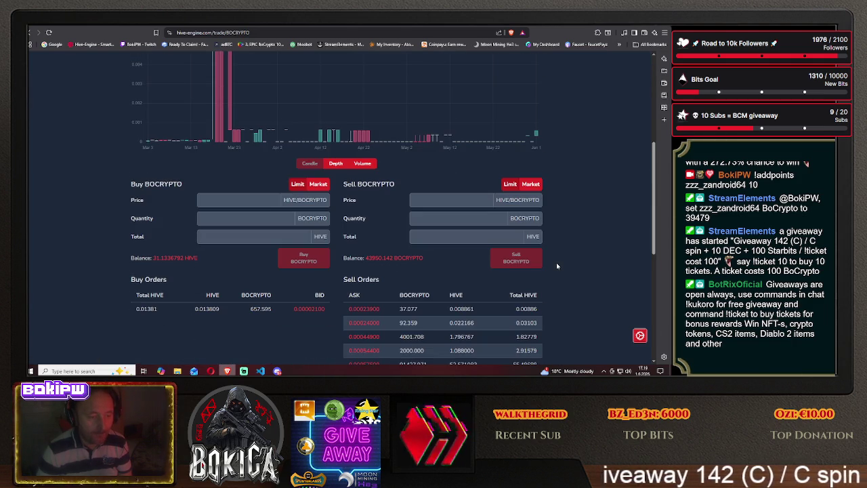
{"action": "scroll", "coordinate": [556, 266], "scroll_direction": "down", "scroll_amount": 1}
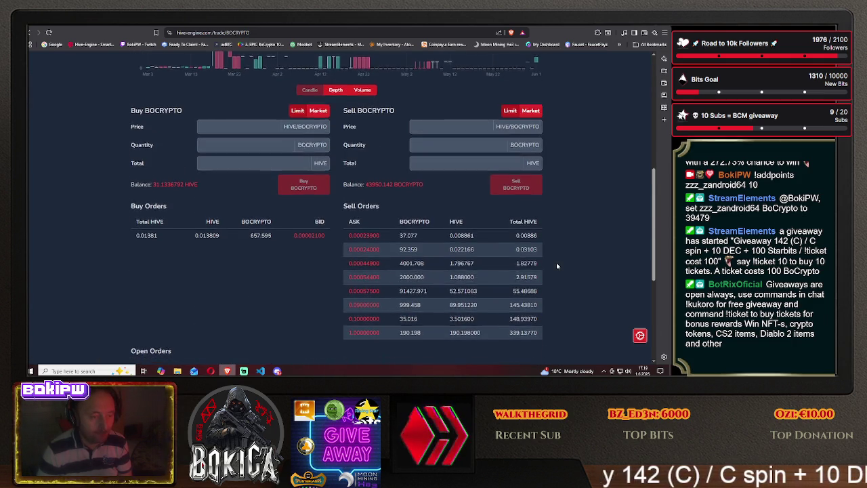
{"action": "scroll", "coordinate": [556, 265], "scroll_direction": "down", "scroll_amount": 3}
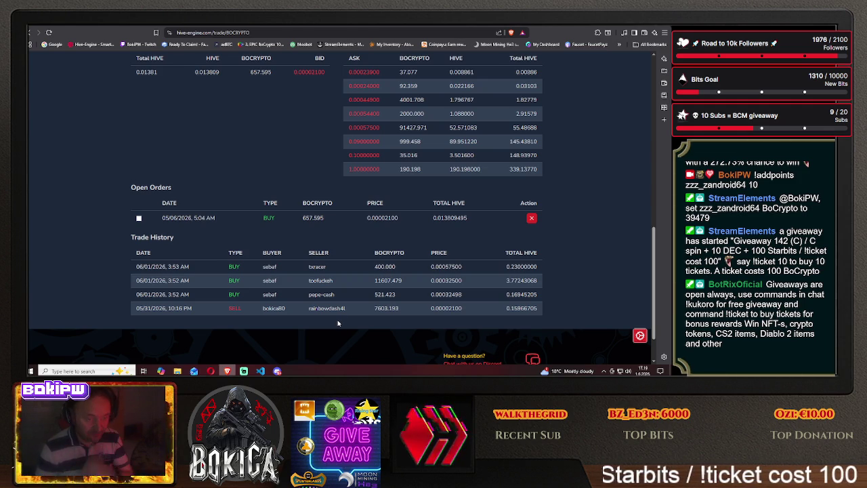
{"action": "scroll", "coordinate": [337, 322], "scroll_direction": "up", "scroll_amount": 3}
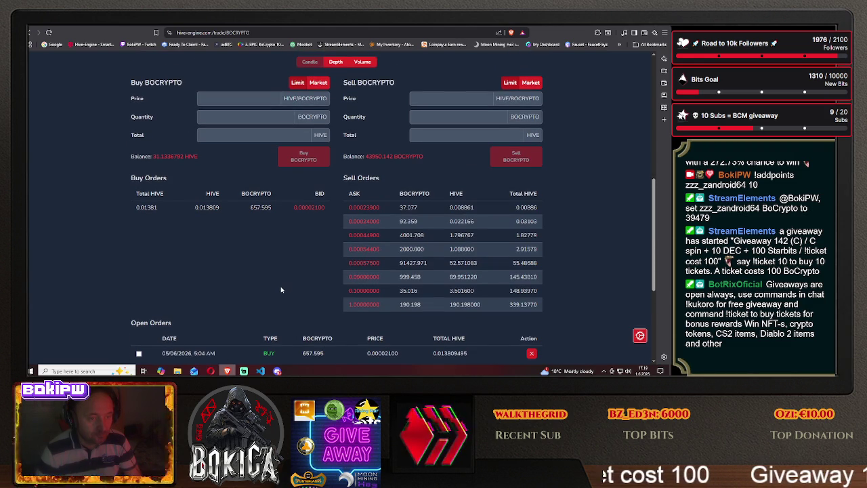
{"action": "scroll", "coordinate": [281, 290], "scroll_direction": "up", "scroll_amount": 1}
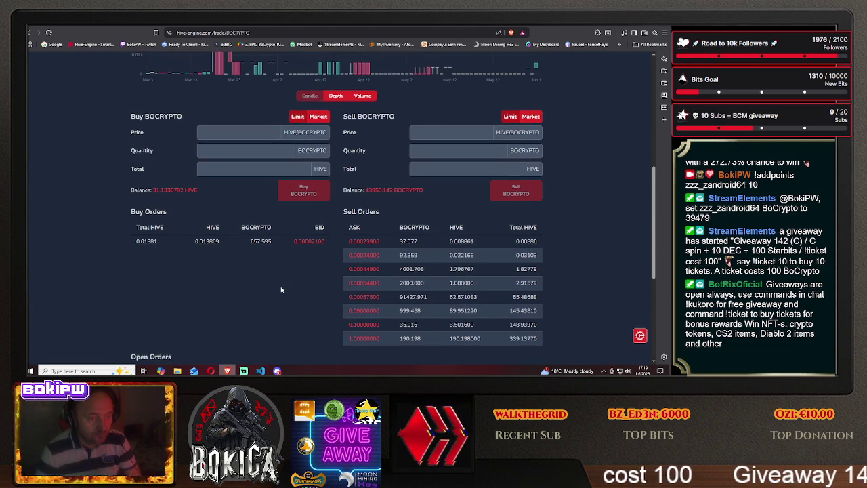
{"action": "left_click", "coordinate": [366, 244]}
{"action": "left_click", "coordinate": [303, 195]}
{"action": "left_click", "coordinate": [622, 194]}
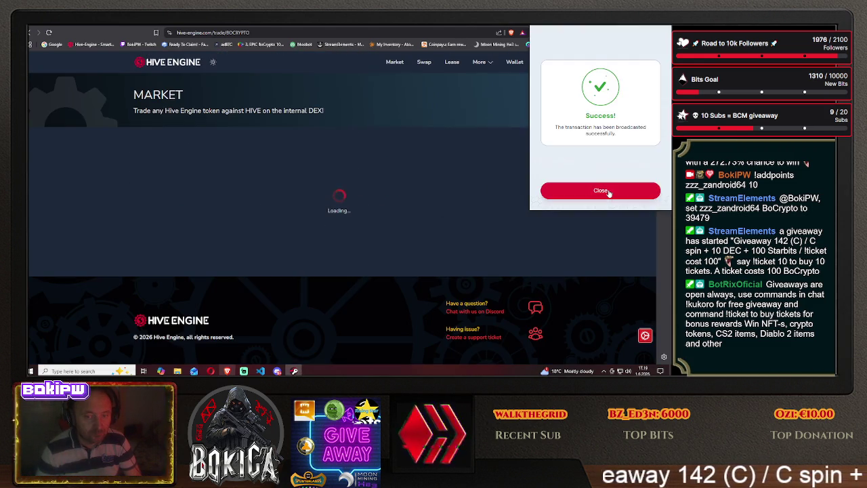
{"action": "left_click", "coordinate": [603, 193]}
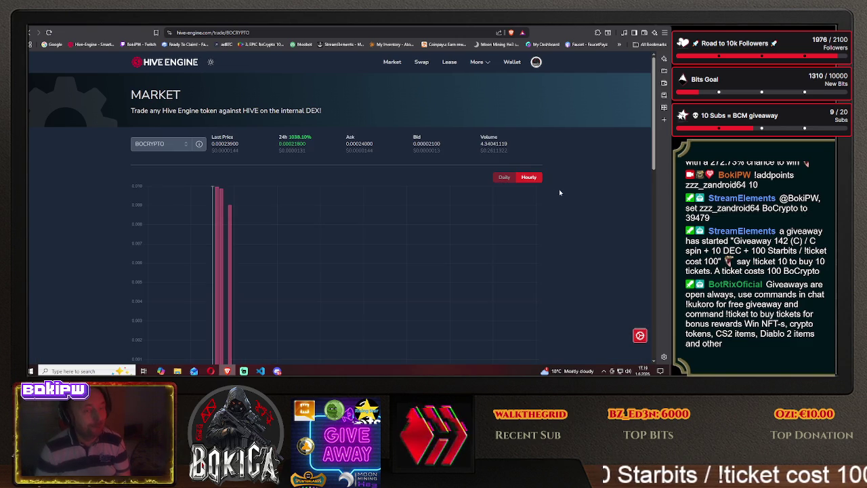
Buy 92.359 BOCRYPTO at 0.00024 HIVE from the next sell order and approve it.
{"action": "scroll", "coordinate": [569, 187], "scroll_direction": "down", "scroll_amount": 5}
{"action": "scroll", "coordinate": [589, 232], "scroll_direction": "down", "scroll_amount": 3}
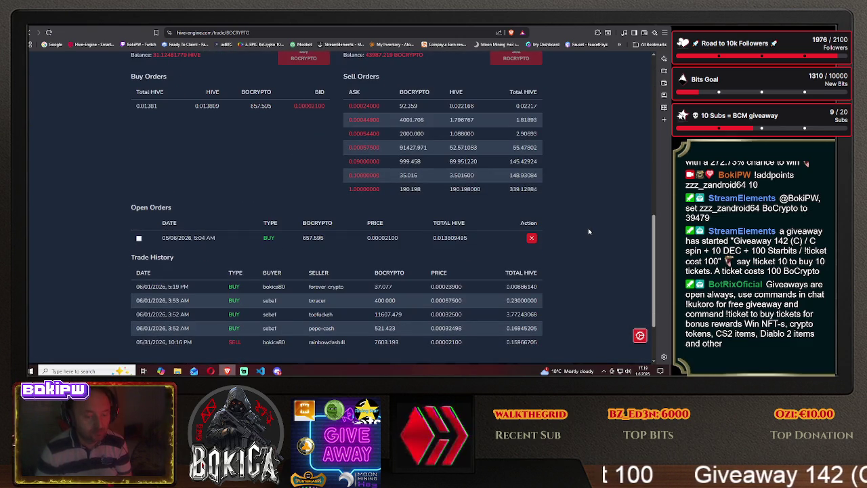
{"action": "scroll", "coordinate": [588, 232], "scroll_direction": "up", "scroll_amount": 1}
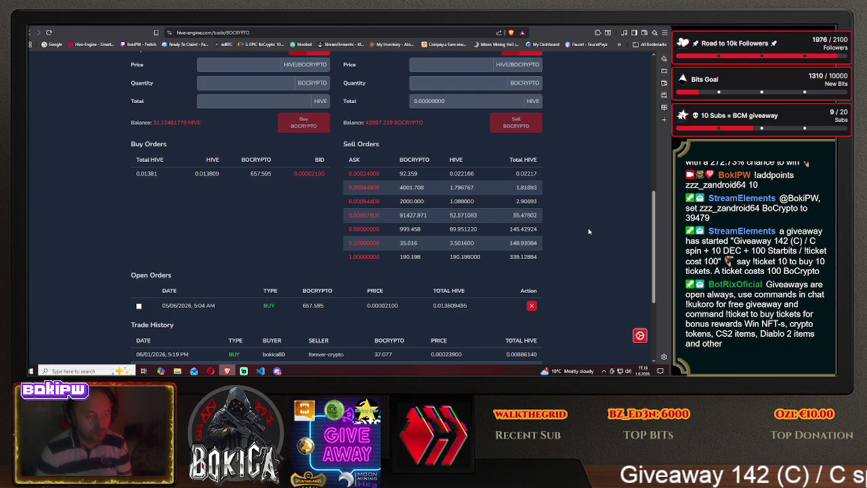
{"action": "scroll", "coordinate": [589, 231], "scroll_direction": "up", "scroll_amount": 1}
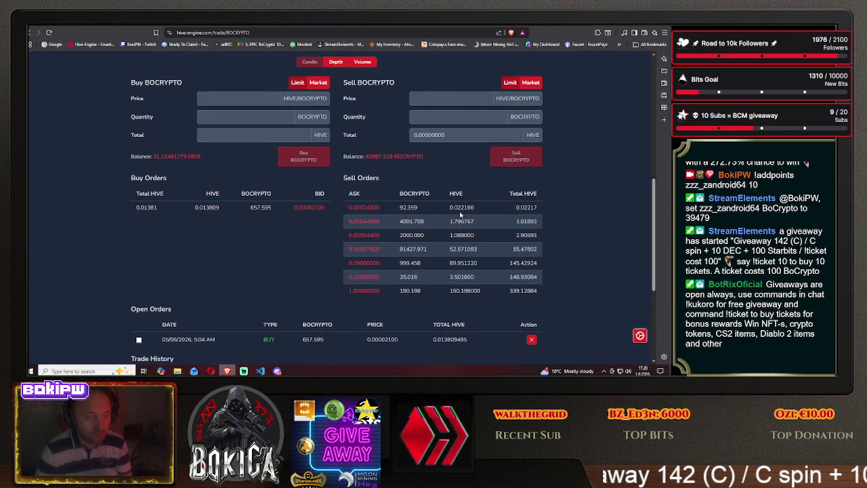
{"action": "left_click", "coordinate": [371, 210]}
{"action": "left_click", "coordinate": [626, 193]}
{"action": "left_click", "coordinate": [613, 192]}
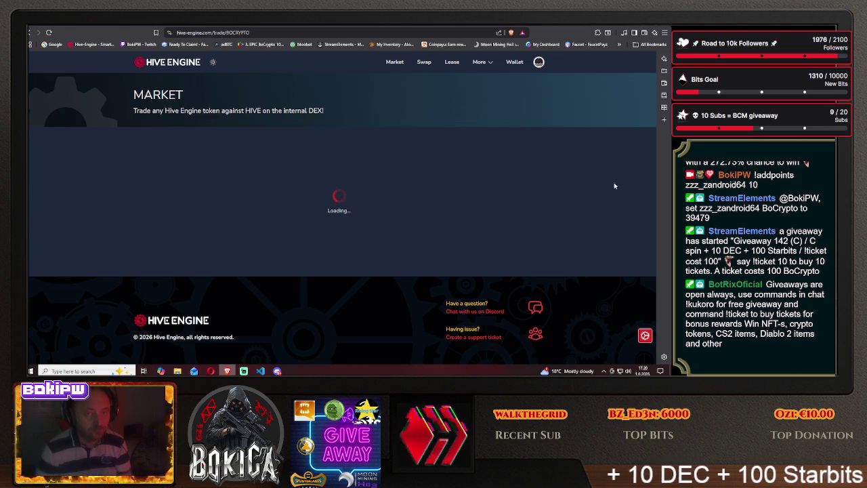
Load the RollerCoin site in a new browser tab.
{"action": "key", "text": "ctrl+t"}
{"action": "type", "text": "rollercoin"}
{"action": "key", "text": "Return"}
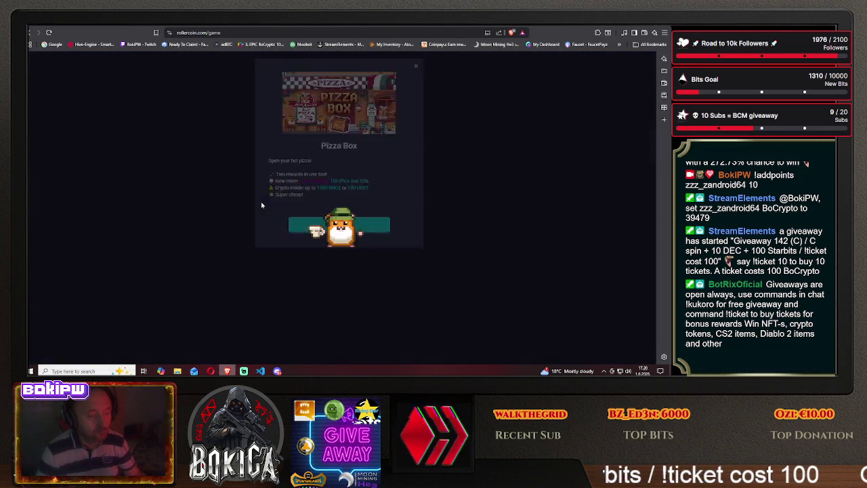
Dismiss the Hawaiian Party popup, claim the daily bonus and start the Coin-match game.
{"action": "left_click", "coordinate": [248, 236]}
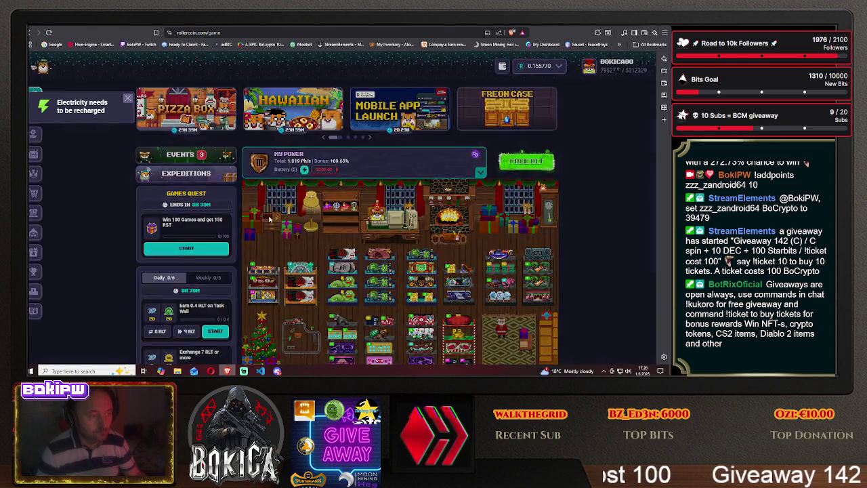
{"action": "left_click", "coordinate": [338, 304]}
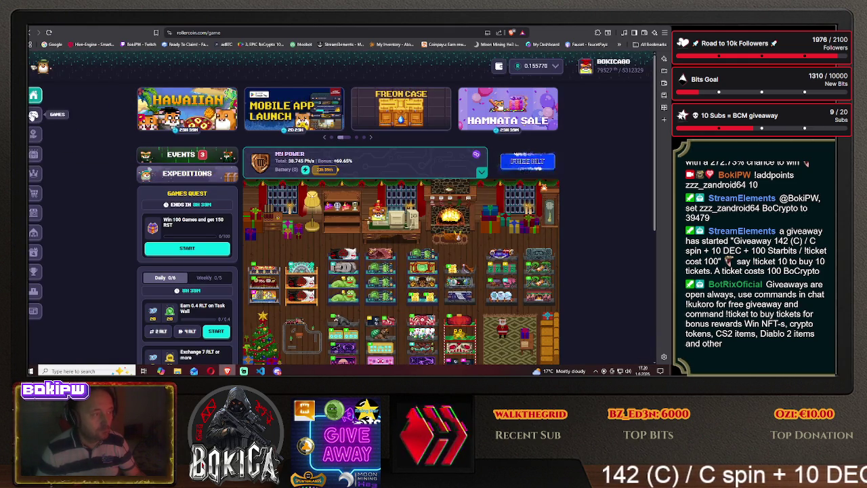
{"action": "left_click", "coordinate": [32, 116]}
{"action": "left_click", "coordinate": [213, 308]}
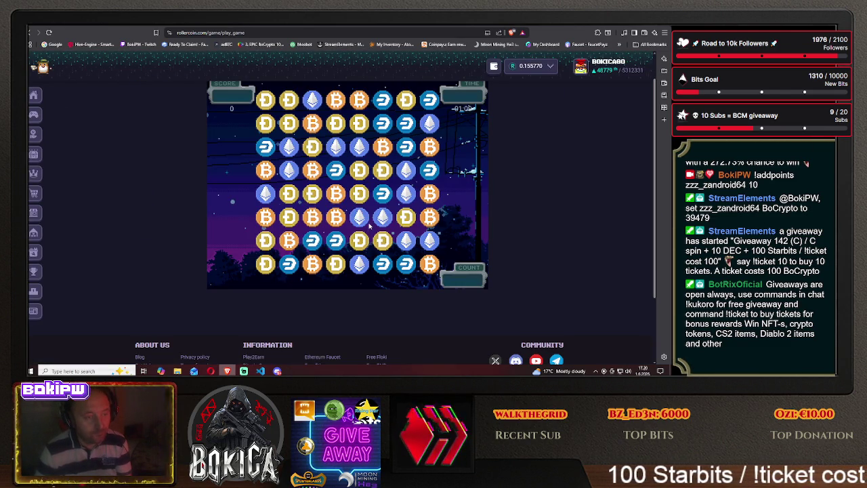
Make five coin swaps in Coin-match for a 2160-point win and claim the reward.
{"action": "left_click_drag", "start_coordinate": [406, 195], "coordinate": [409, 218]}
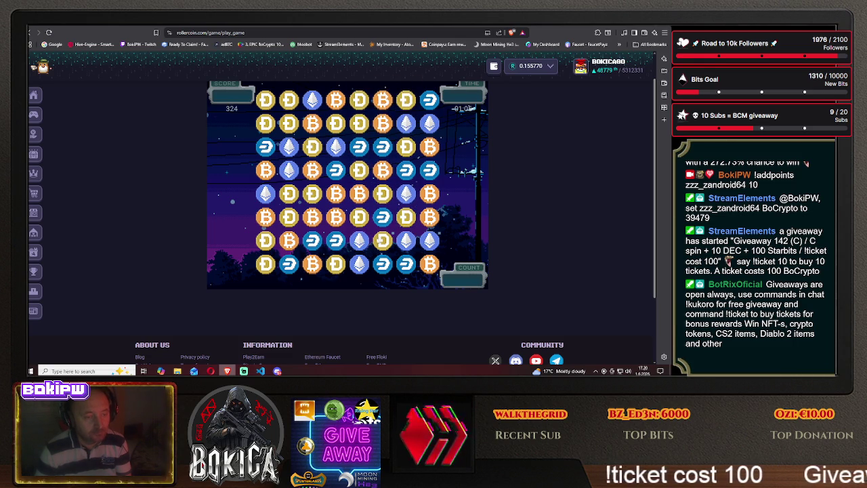
{"action": "left_click_drag", "start_coordinate": [382, 194], "coordinate": [359, 196]}
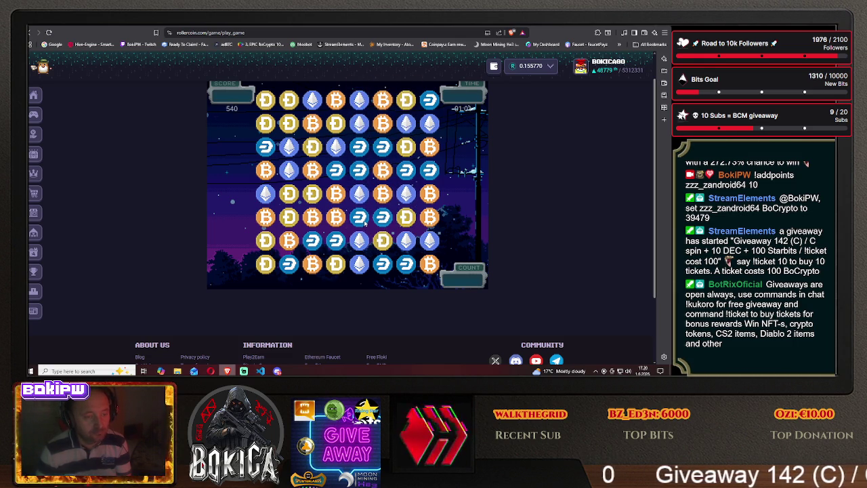
{"action": "left_click_drag", "start_coordinate": [364, 223], "coordinate": [363, 243]}
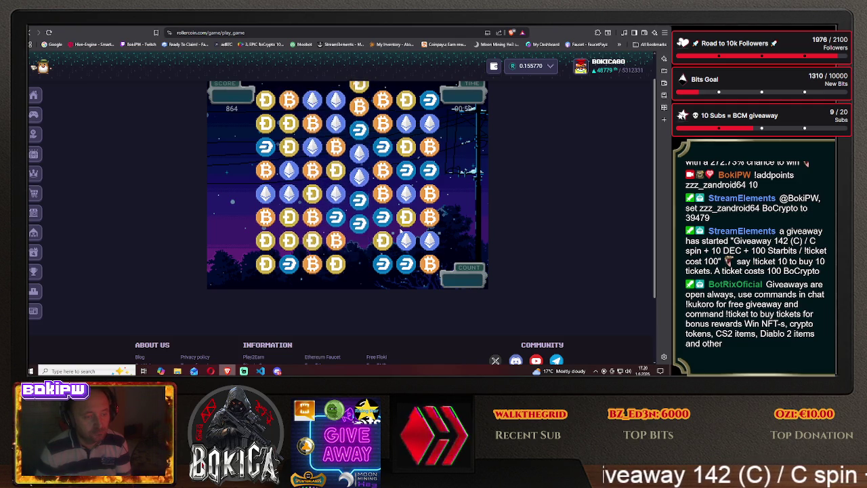
{"action": "left_click_drag", "start_coordinate": [337, 198], "coordinate": [360, 196]}
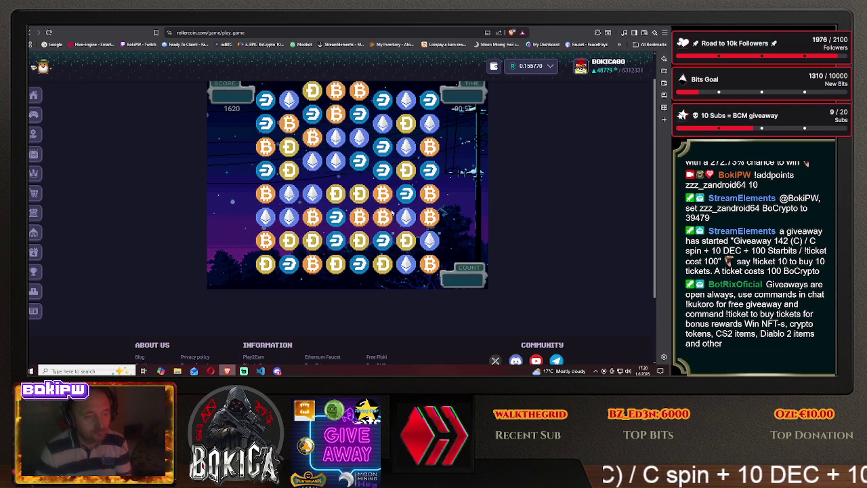
{"action": "left_click_drag", "start_coordinate": [405, 171], "coordinate": [404, 199]}
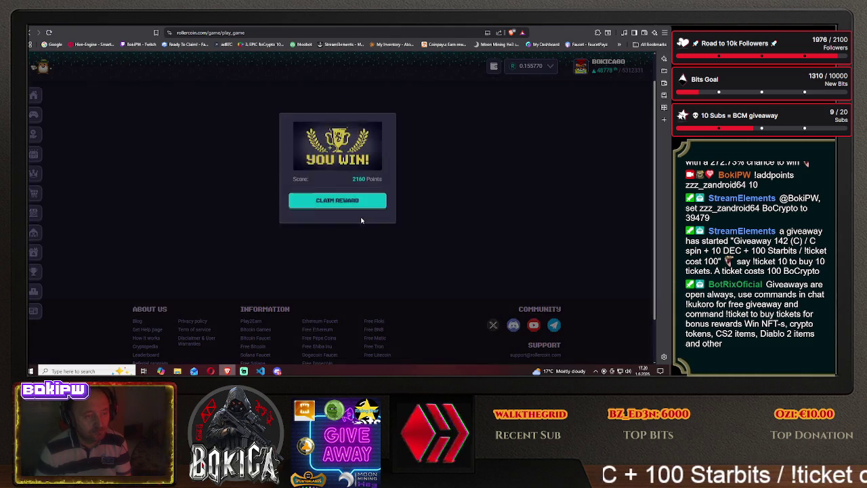
{"action": "left_click", "coordinate": [355, 201]}
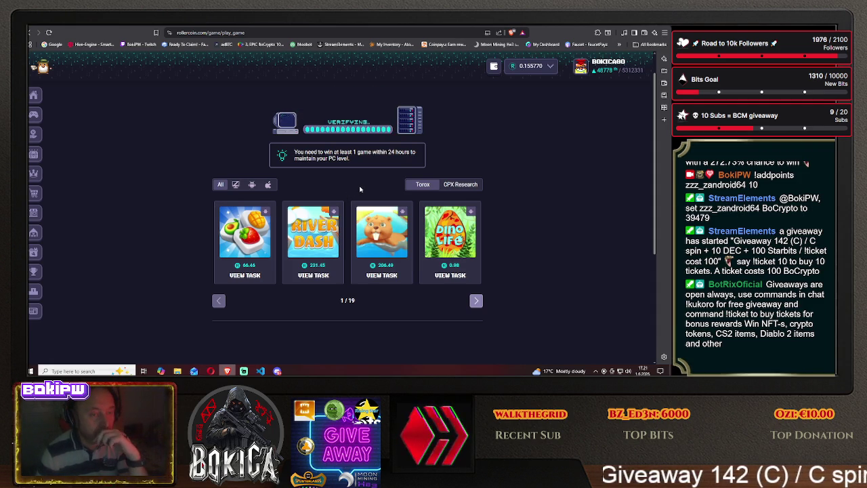
Return from the game to the RollerCoin home room and open Income Stats from the avatar menu.
{"action": "left_click", "coordinate": [394, 165]}
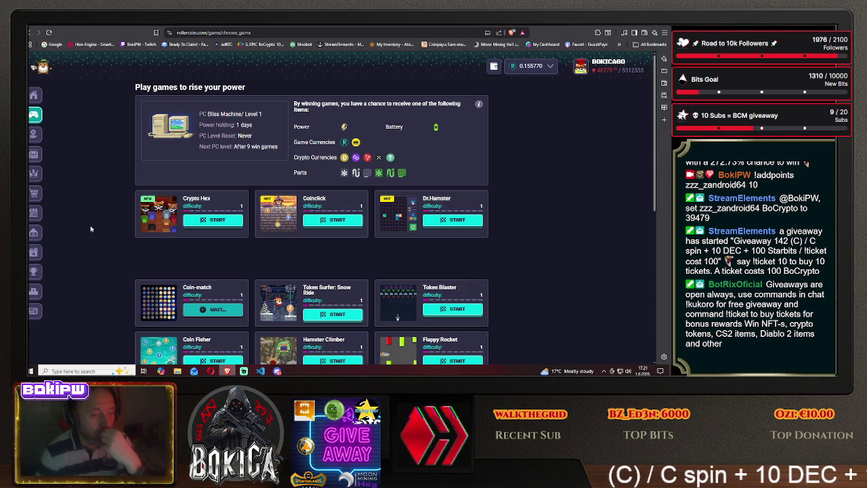
{"action": "left_click", "coordinate": [33, 96]}
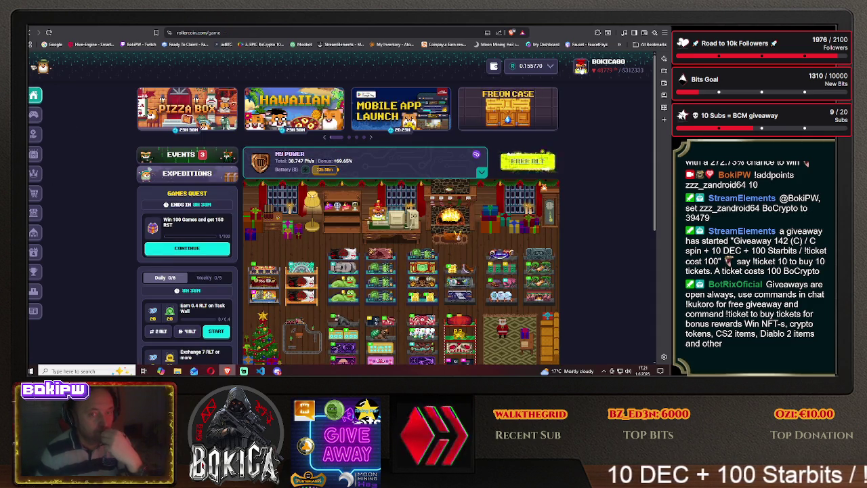
{"action": "mouse_move", "coordinate": [580, 66]}
{"action": "left_click", "coordinate": [580, 148]}
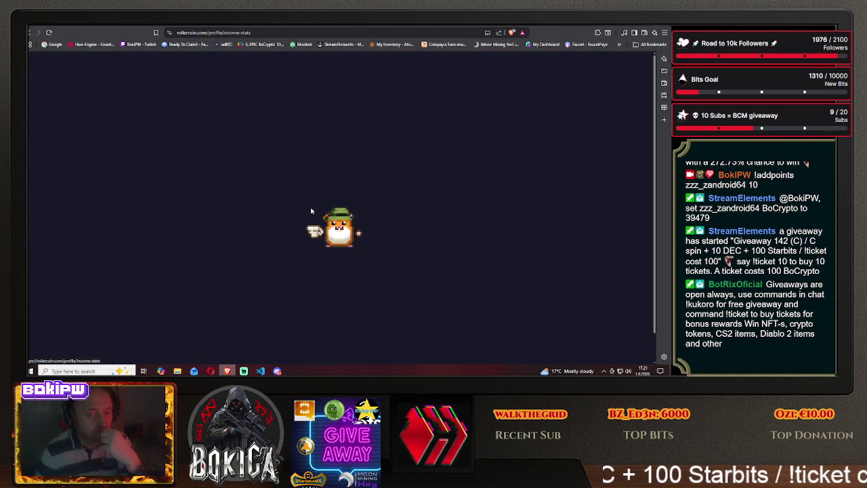
Show the income statistics in POL and review the May 22–31 daily mining totals.
{"action": "left_click", "coordinate": [258, 167]}
{"action": "scroll", "coordinate": [254, 196], "scroll_direction": "down", "scroll_amount": 2}
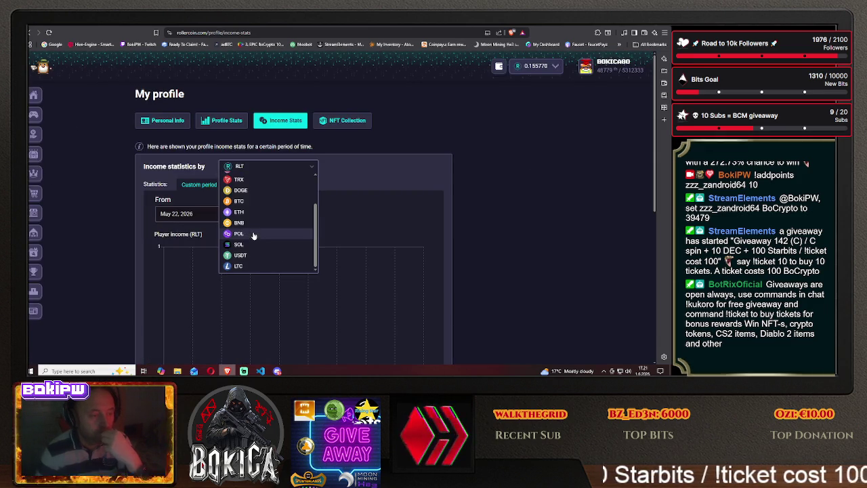
{"action": "left_click", "coordinate": [250, 235]}
{"action": "scroll", "coordinate": [95, 234], "scroll_direction": "down", "scroll_amount": 2}
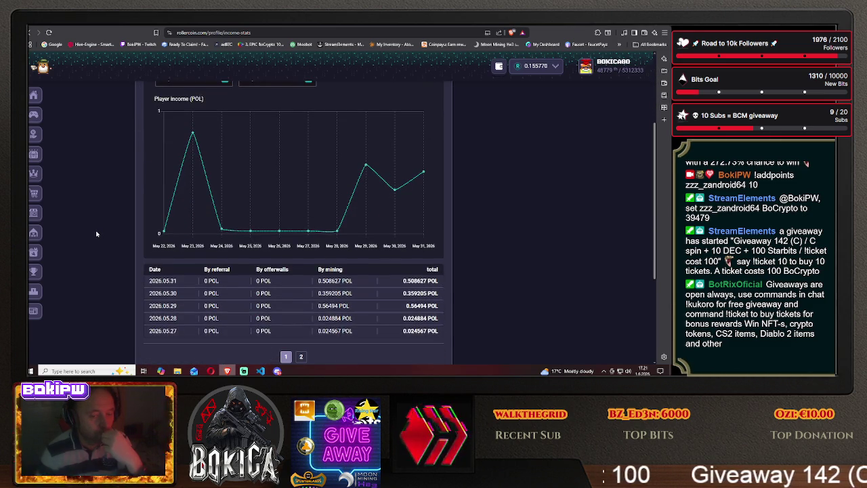
{"action": "scroll", "coordinate": [95, 234], "scroll_direction": "up", "scroll_amount": 2}
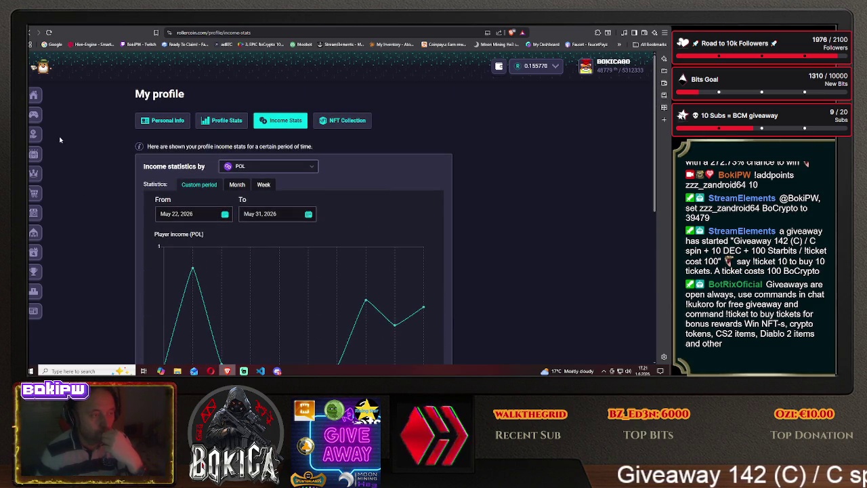
Go back to the RollerCoin home room and switch to the Hive Engine tab.
{"action": "left_click", "coordinate": [34, 95]}
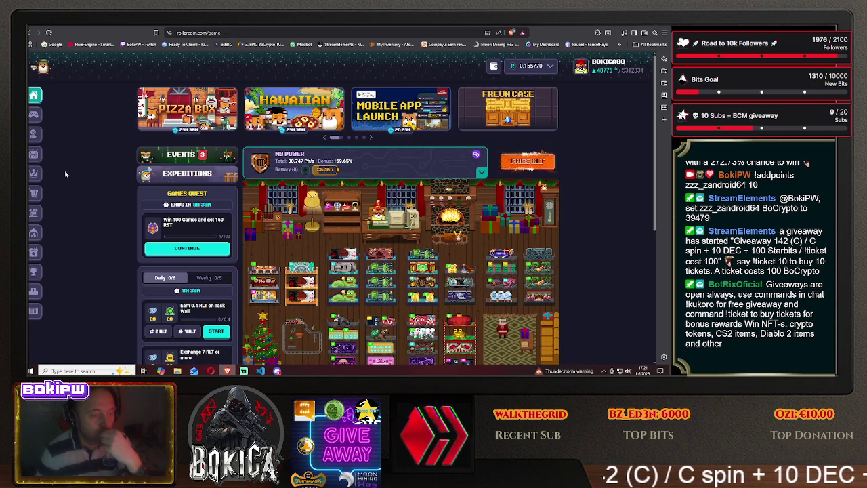
{"action": "scroll", "coordinate": [65, 174], "scroll_direction": "down", "scroll_amount": 2}
{"action": "scroll", "coordinate": [65, 174], "scroll_direction": "up", "scroll_amount": 3}
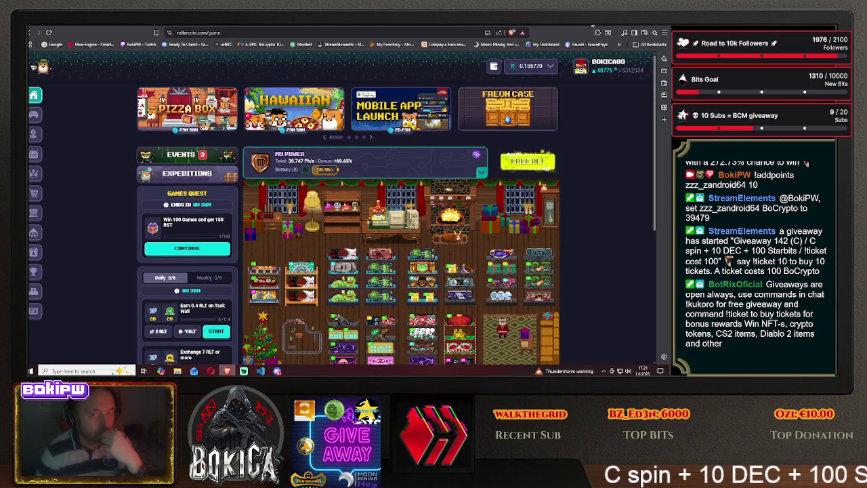
{"action": "key", "text": "ctrl+Tab"}
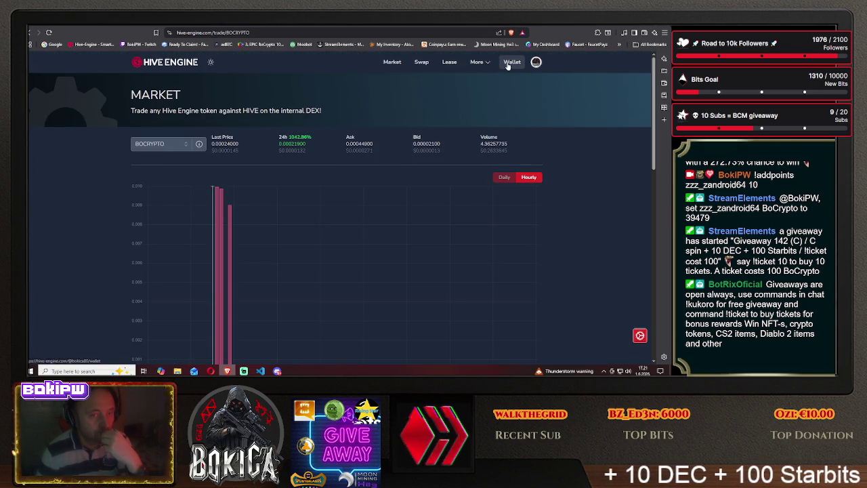
Review the Hive Engine token wallet balances, then switch to the HE Tools BPW Richlist.
{"action": "left_click", "coordinate": [509, 63]}
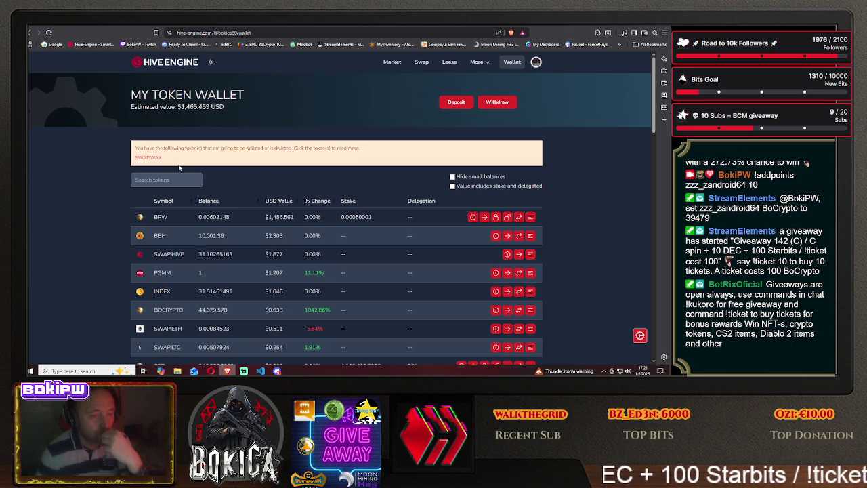
{"action": "scroll", "coordinate": [104, 176], "scroll_direction": "down", "scroll_amount": 1}
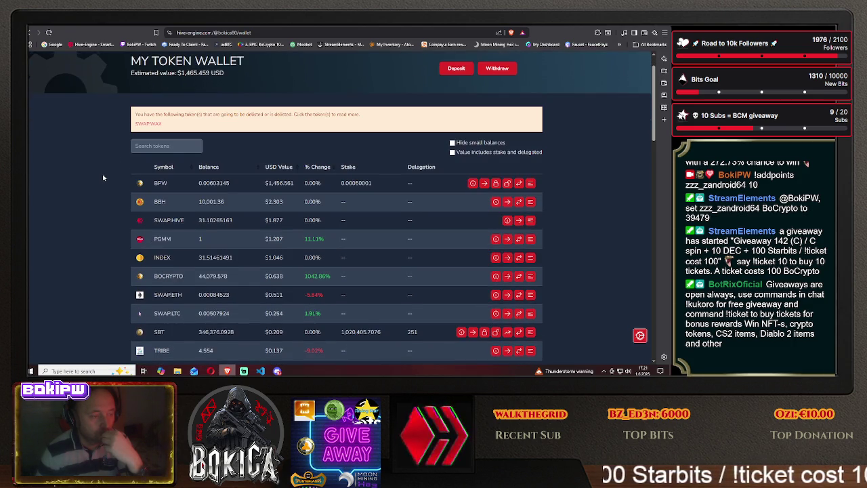
{"action": "scroll", "coordinate": [103, 178], "scroll_direction": "down", "scroll_amount": 1}
{"action": "scroll", "coordinate": [103, 178], "scroll_direction": "up", "scroll_amount": 5}
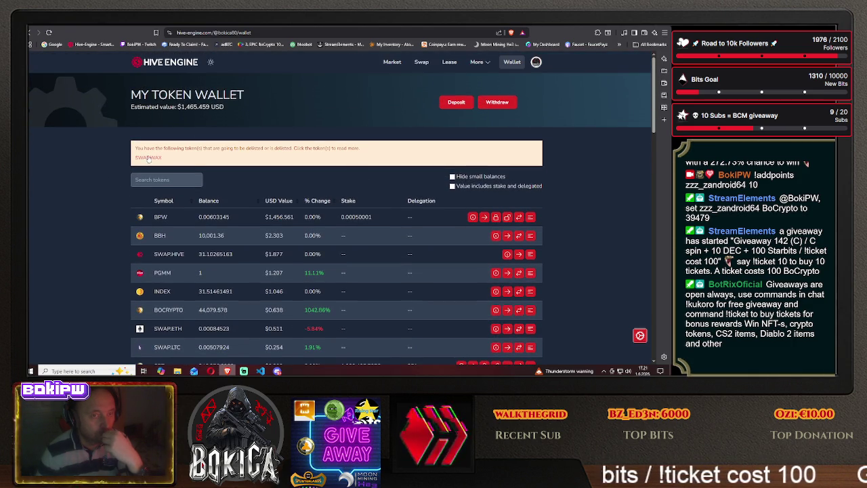
{"action": "left_click", "coordinate": [442, 28]}
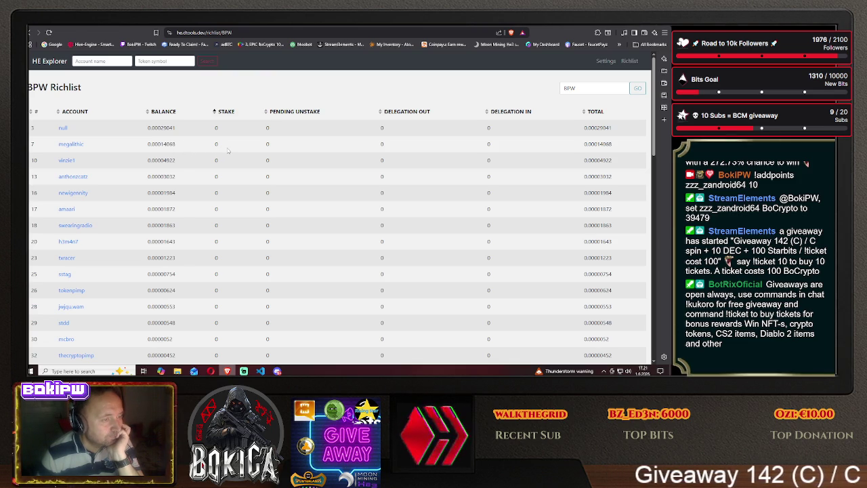
{"action": "scroll", "coordinate": [228, 150], "scroll_direction": "down", "scroll_amount": 1}
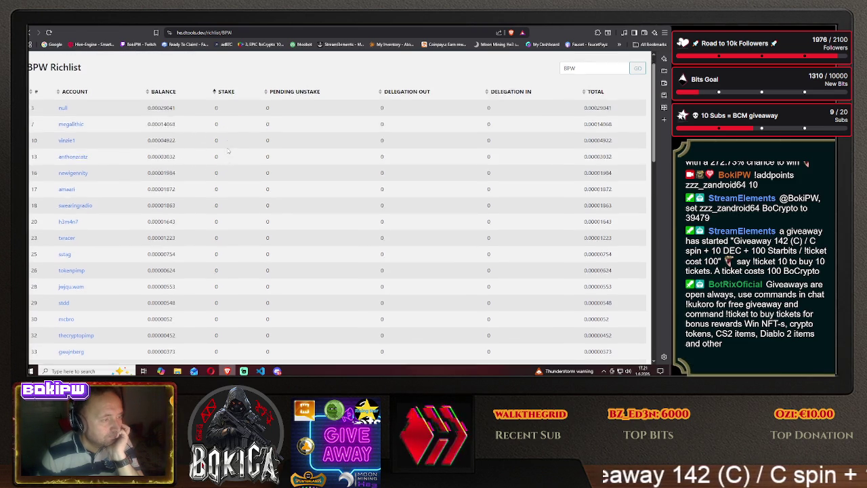
{"action": "scroll", "coordinate": [217, 180], "scroll_direction": "down", "scroll_amount": 1}
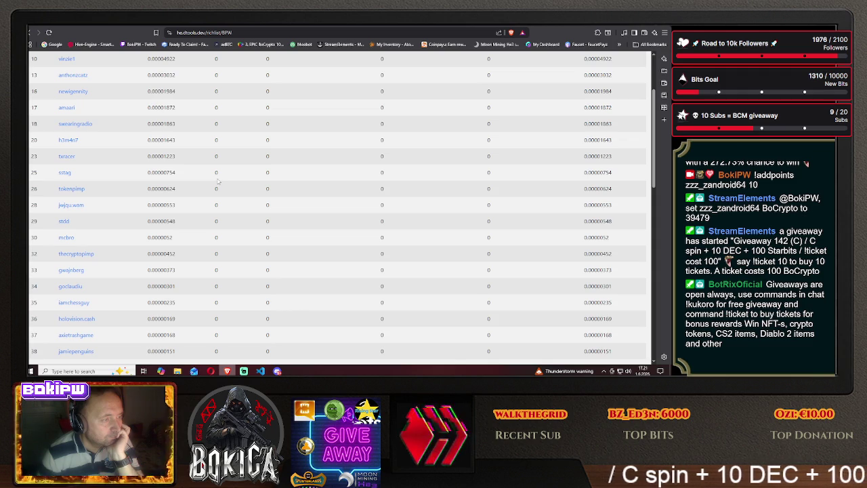
{"action": "scroll", "coordinate": [218, 181], "scroll_direction": "down", "scroll_amount": 1}
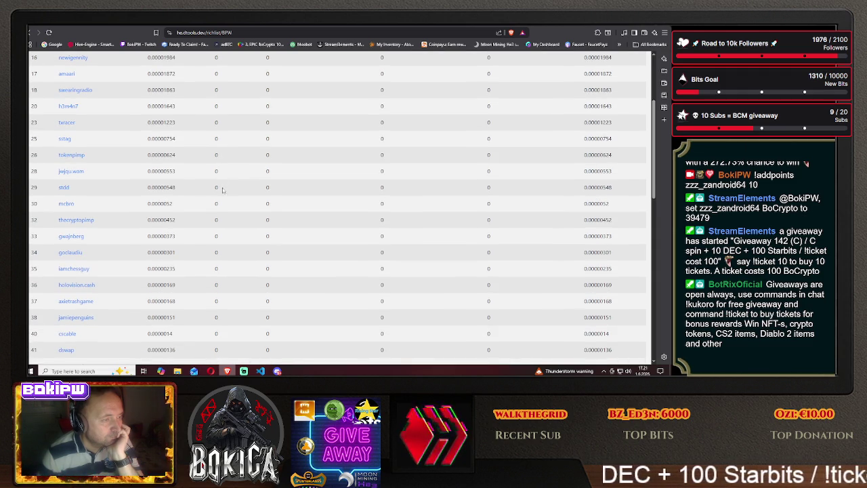
{"action": "scroll", "coordinate": [221, 201], "scroll_direction": "down", "scroll_amount": 1}
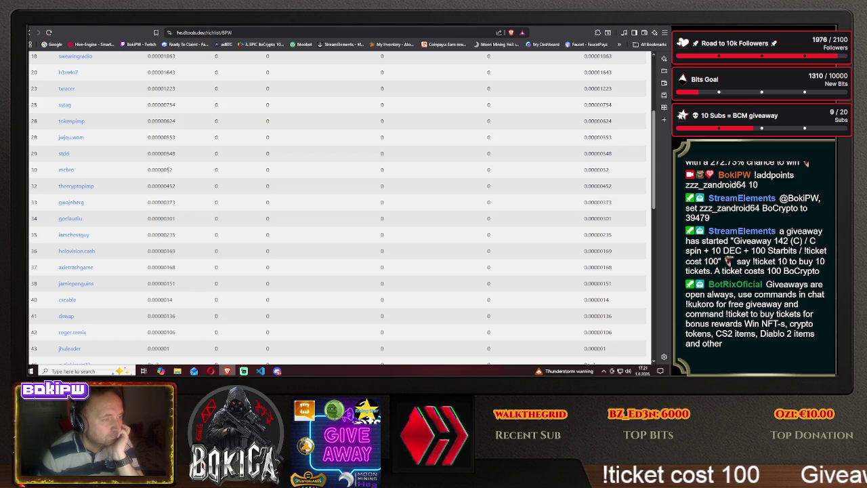
{"action": "scroll", "coordinate": [250, 178], "scroll_direction": "down", "scroll_amount": 1}
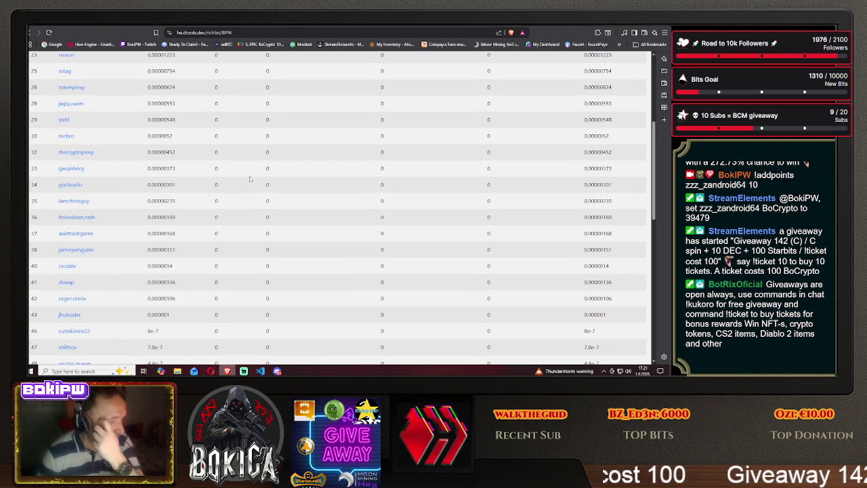
{"action": "scroll", "coordinate": [250, 178], "scroll_direction": "down", "scroll_amount": 1}
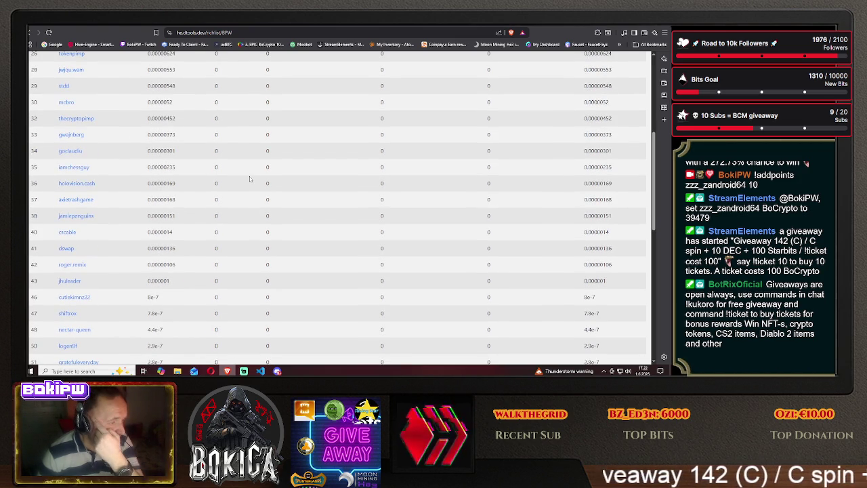
{"action": "scroll", "coordinate": [250, 178], "scroll_direction": "down", "scroll_amount": 3}
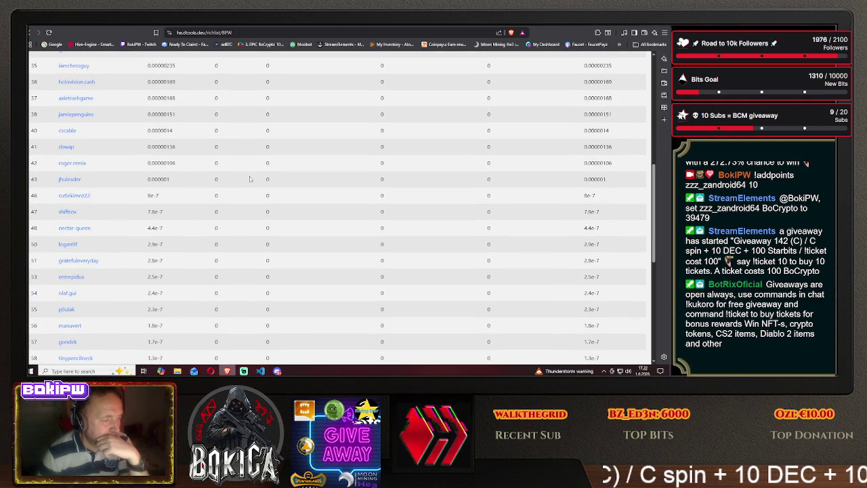
{"action": "scroll", "coordinate": [250, 178], "scroll_direction": "up", "scroll_amount": 10}
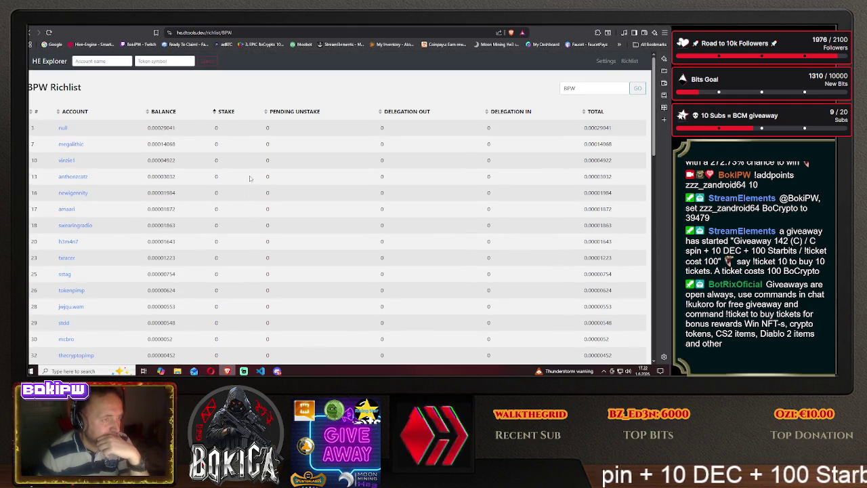
Sort the HE Tools BPW rich list by stake, largest first, and scroll through the holders.
{"action": "left_click", "coordinate": [215, 114]}
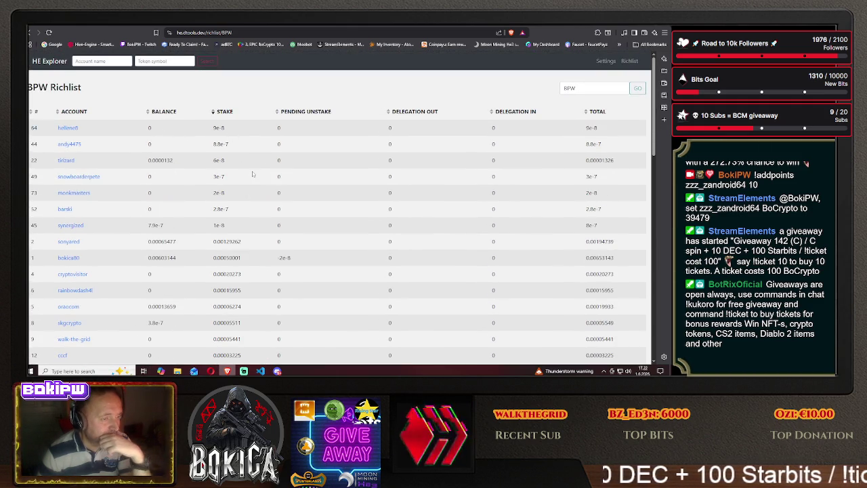
{"action": "scroll", "coordinate": [252, 174], "scroll_direction": "down", "scroll_amount": 1}
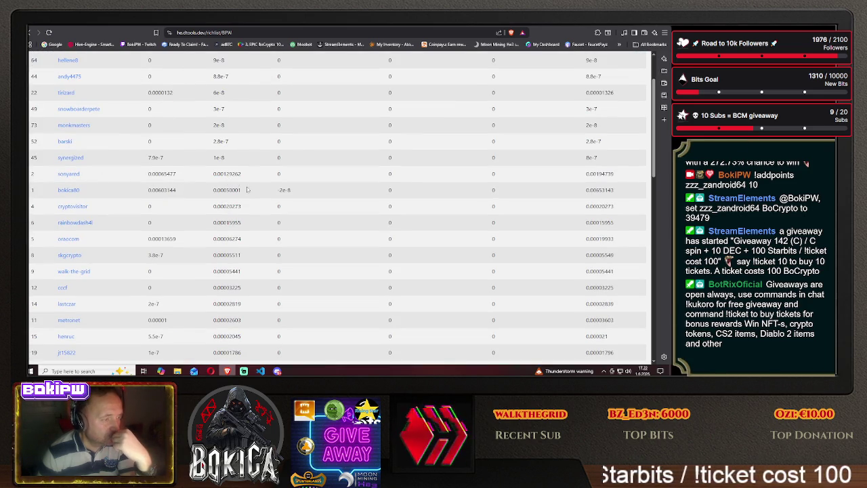
{"action": "scroll", "coordinate": [241, 184], "scroll_direction": "down", "scroll_amount": 1}
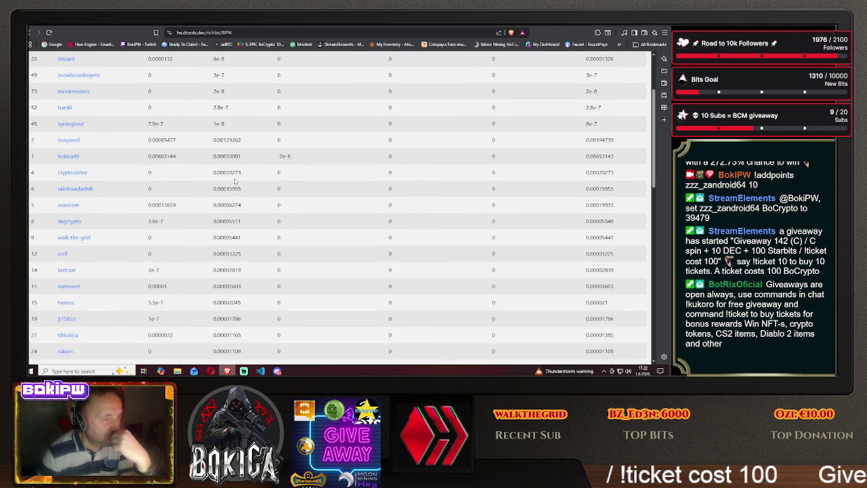
Glance at Discord, review the BPW holders again, then open a new browser tab.
{"action": "left_click", "coordinate": [277, 370]}
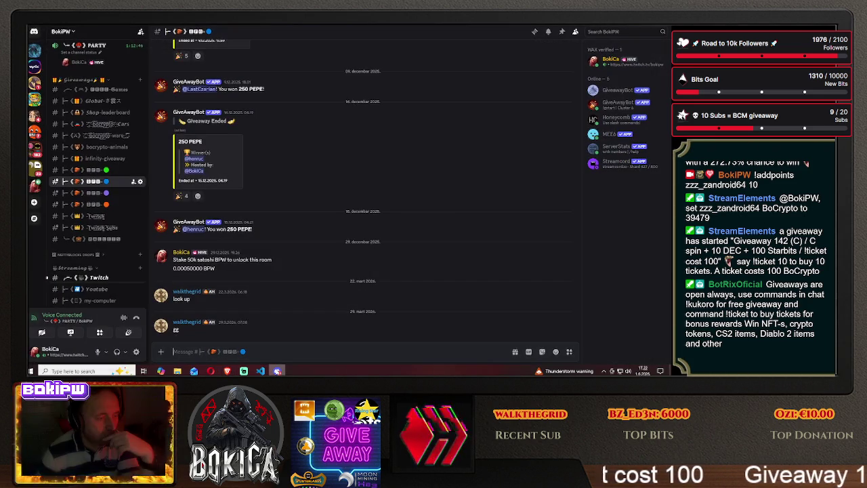
{"action": "left_click", "coordinate": [277, 371]}
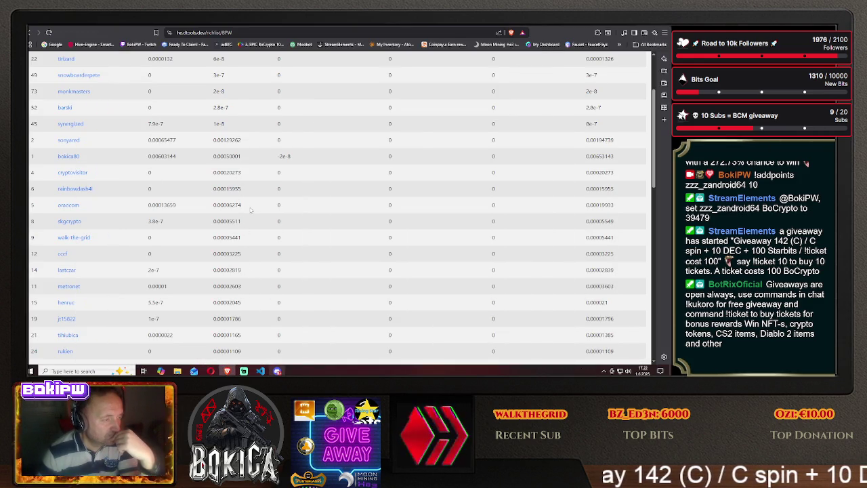
{"action": "scroll", "coordinate": [250, 210], "scroll_direction": "down", "scroll_amount": 1}
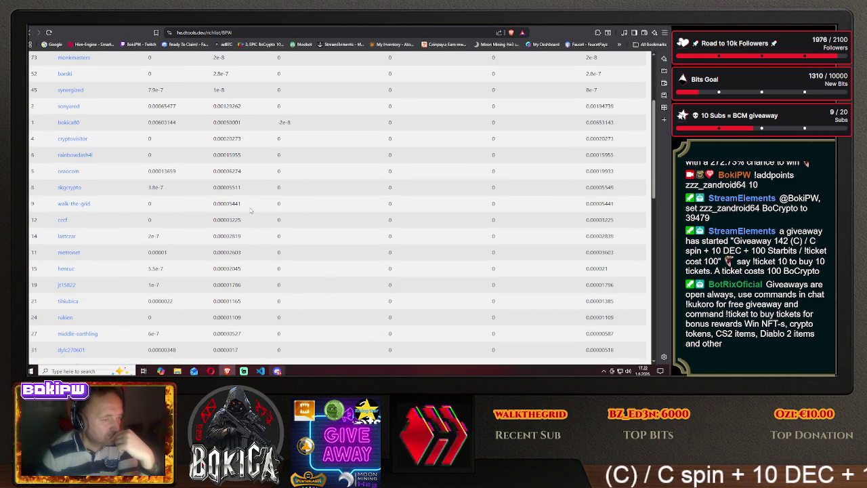
{"action": "scroll", "coordinate": [250, 210], "scroll_direction": "down", "scroll_amount": 1}
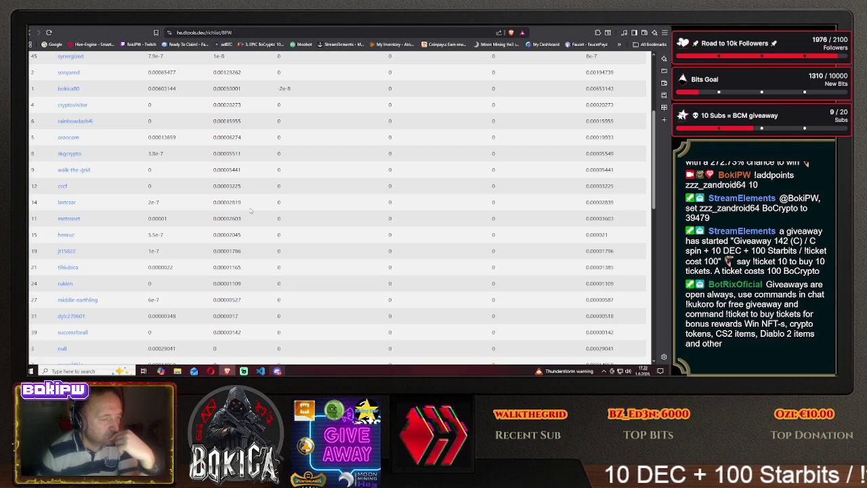
{"action": "scroll", "coordinate": [250, 210], "scroll_direction": "up", "scroll_amount": 1}
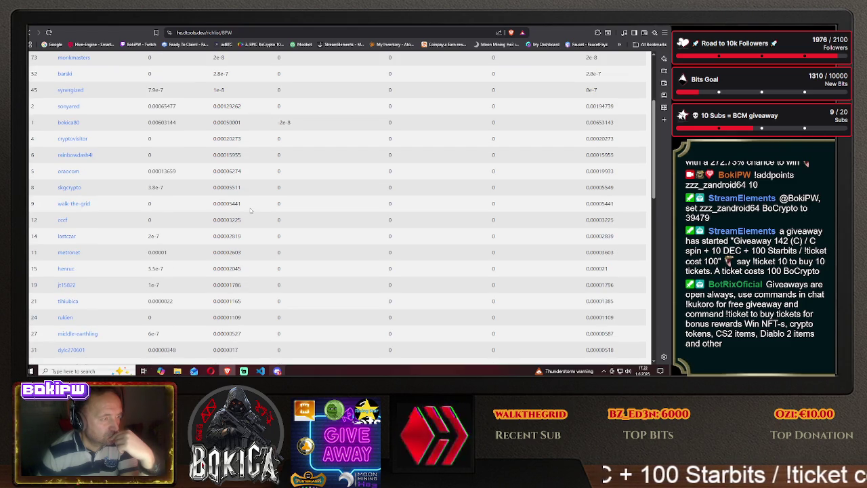
{"action": "key", "text": "ctrl+t"}
Load the Ecency profile's posts, then open the BPW Faucet from the Twitch channel's EARN FREE CRYPTO panel.
{"action": "type", "text": "ecency.com/@bokica80"}
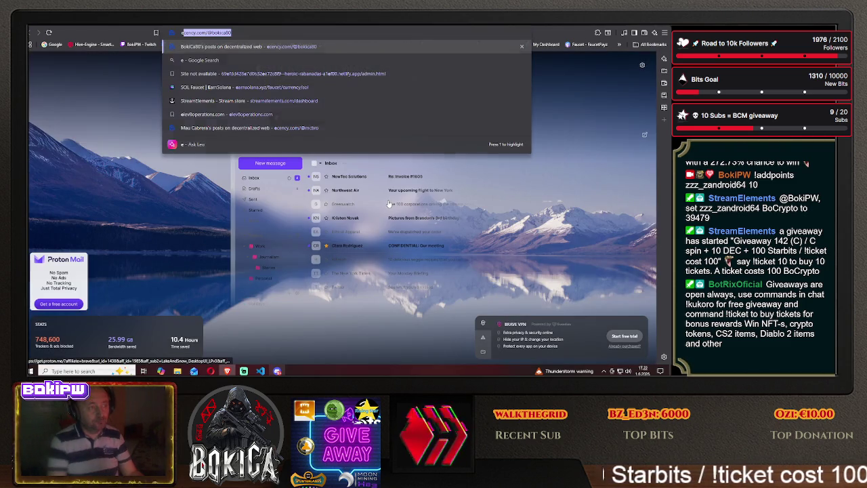
{"action": "key", "text": "Return"}
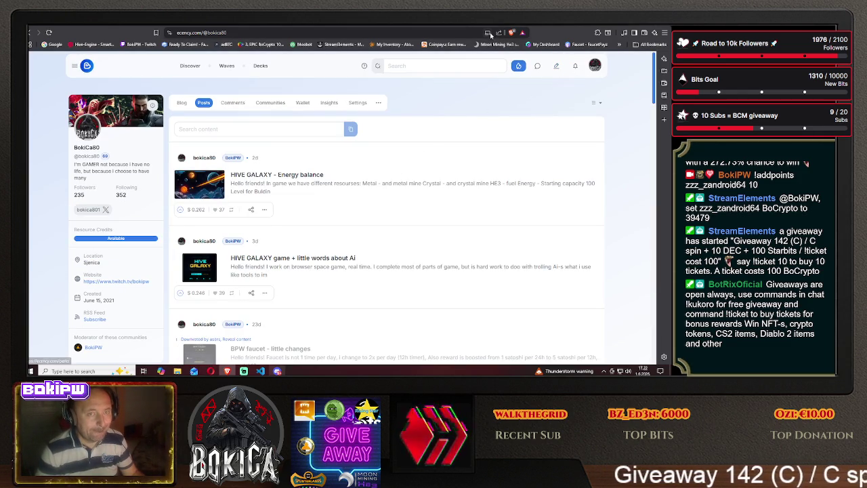
{"action": "key", "text": "ctrl+Tab"}
{"action": "scroll", "coordinate": [320, 230], "scroll_direction": "down", "scroll_amount": 5}
{"action": "left_click", "coordinate": [436, 266]}
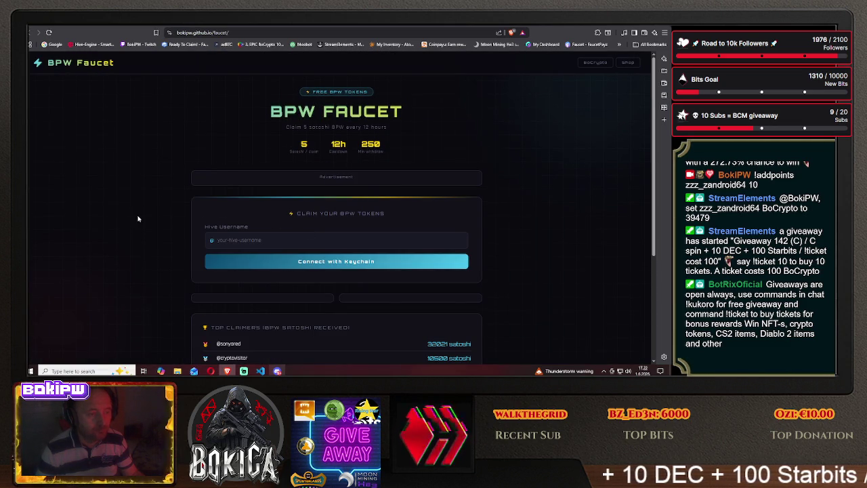
Capture the BPW Faucet title and stats area with Lightshot, save it as a PNG, and return to Ecency.
{"action": "key", "text": "Print"}
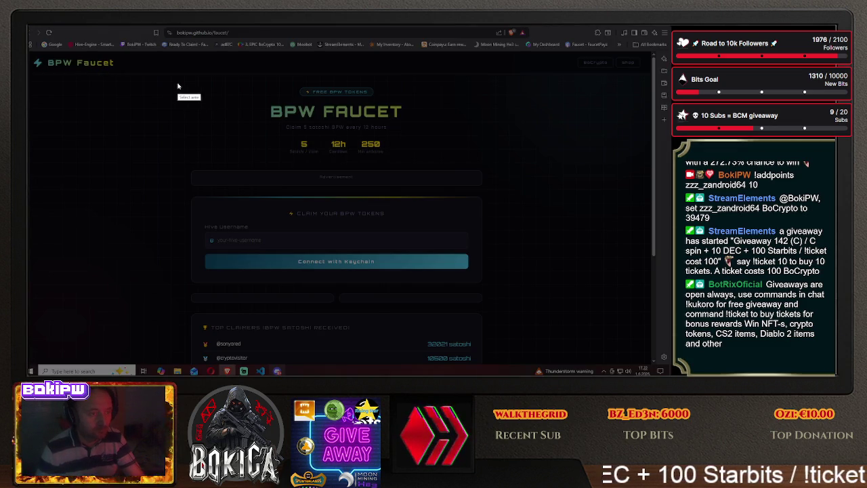
{"action": "mouse_move", "coordinate": [172, 75]}
{"action": "left_mouse_down"}
{"action": "mouse_move", "coordinate": [202, 135]}
{"action": "mouse_move", "coordinate": [451, 190]}
{"action": "mouse_move", "coordinate": [500, 190]}
{"action": "left_mouse_up"}
{"action": "left_click", "coordinate": [486, 197]}
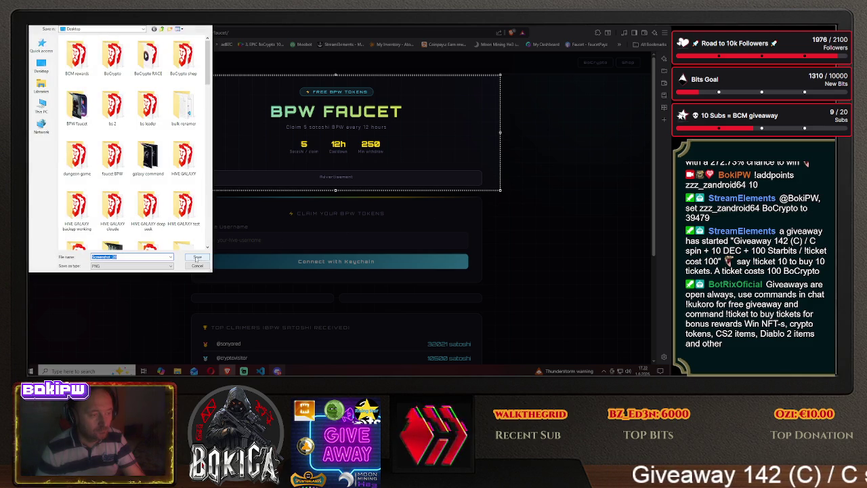
{"action": "left_click", "coordinate": [197, 258]}
{"action": "key", "text": "ctrl+Tab"}
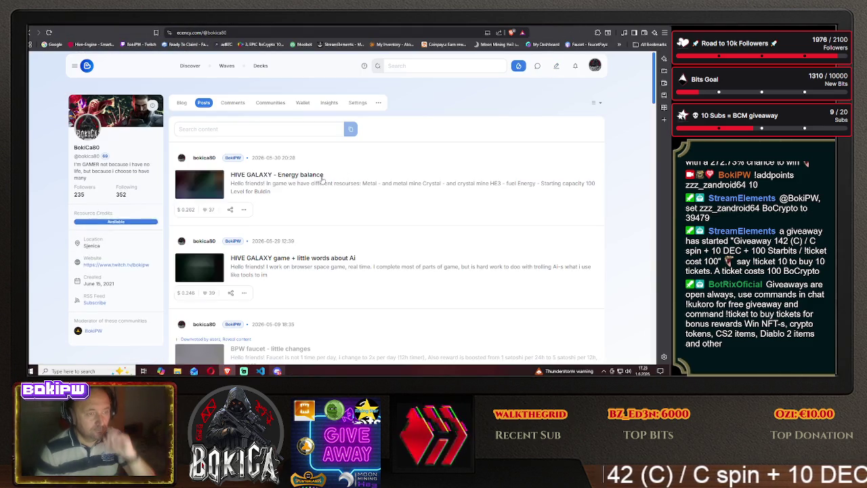
Start a new Ecency post set to publish in the BokiPW community.
{"action": "left_click", "coordinate": [556, 66]}
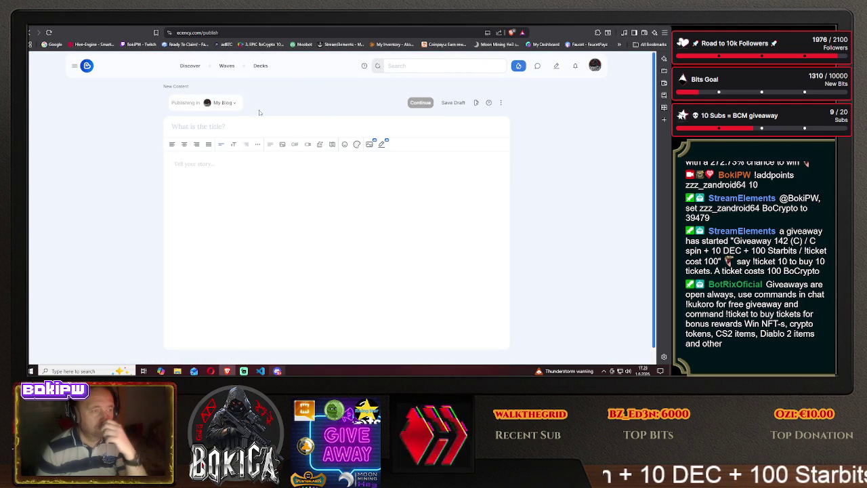
{"action": "left_click", "coordinate": [234, 104]}
{"action": "left_click", "coordinate": [310, 151]}
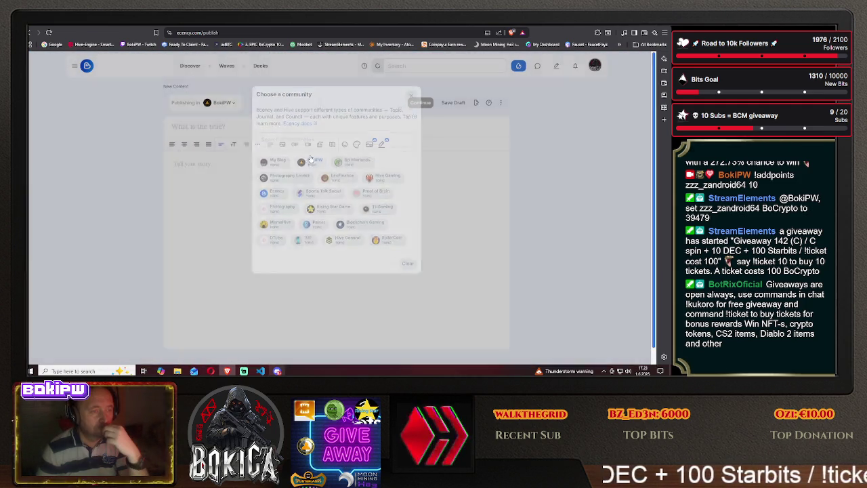
Upload Screenshot_28 from the Desktop as the post's first image.
{"action": "left_click", "coordinate": [282, 145]}
{"action": "left_click", "coordinate": [287, 160]}
{"action": "left_click", "coordinate": [316, 182]}
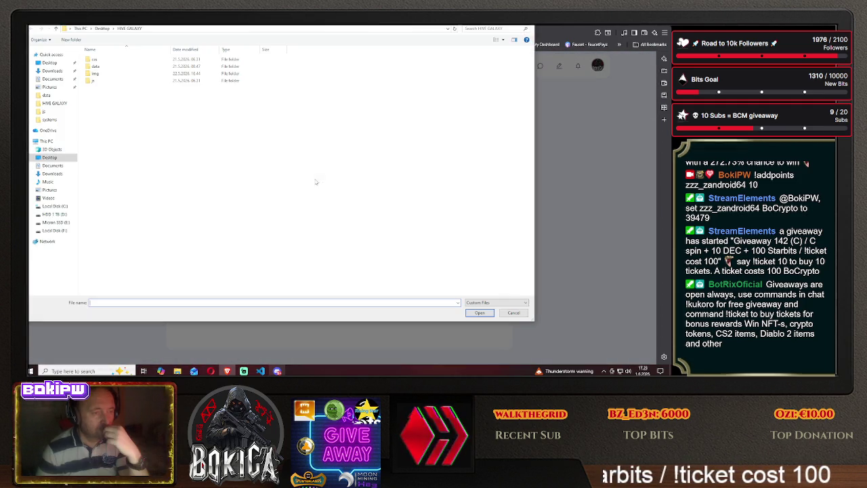
{"action": "left_click", "coordinate": [60, 158]}
{"action": "scroll", "coordinate": [284, 190], "scroll_direction": "down", "scroll_amount": 5}
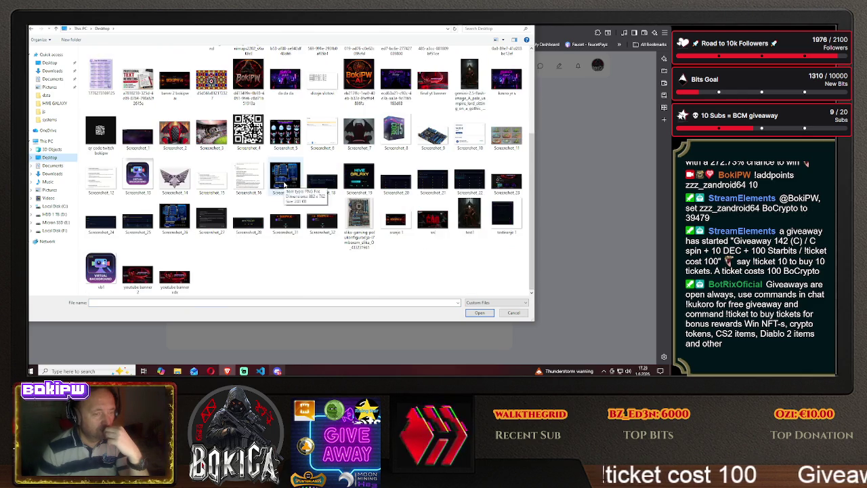
{"action": "left_click", "coordinate": [248, 218]}
{"action": "left_click", "coordinate": [474, 314]}
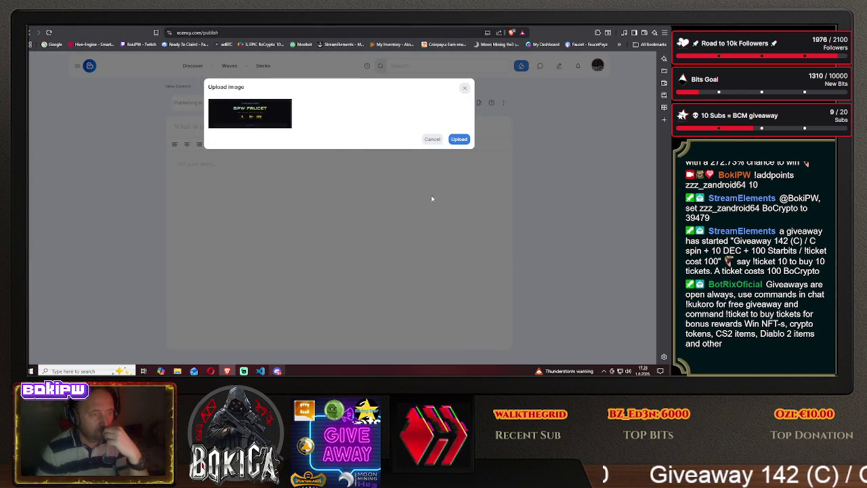
{"action": "left_click", "coordinate": [459, 139]}
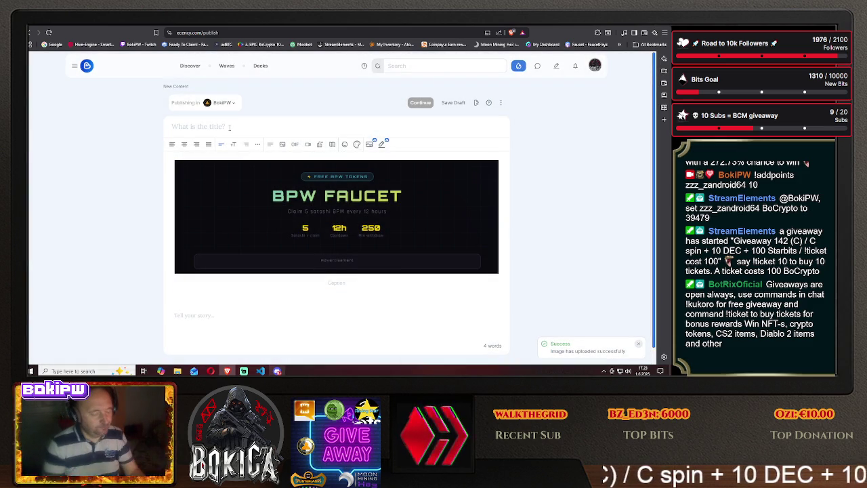
Title the post 'BPW token / BPW Faucet / Bonus rewards' and begin the body with 'Hello'.
{"action": "type", "text": "W token"}
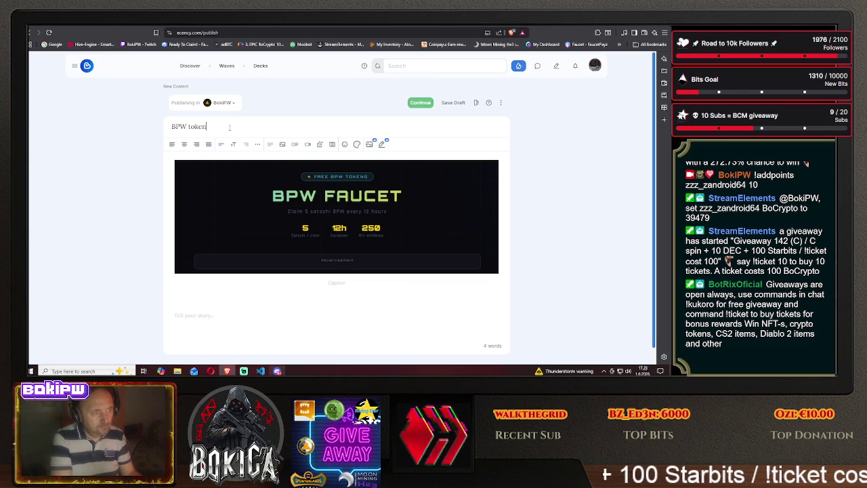
{"action": "type", "text": ":"}
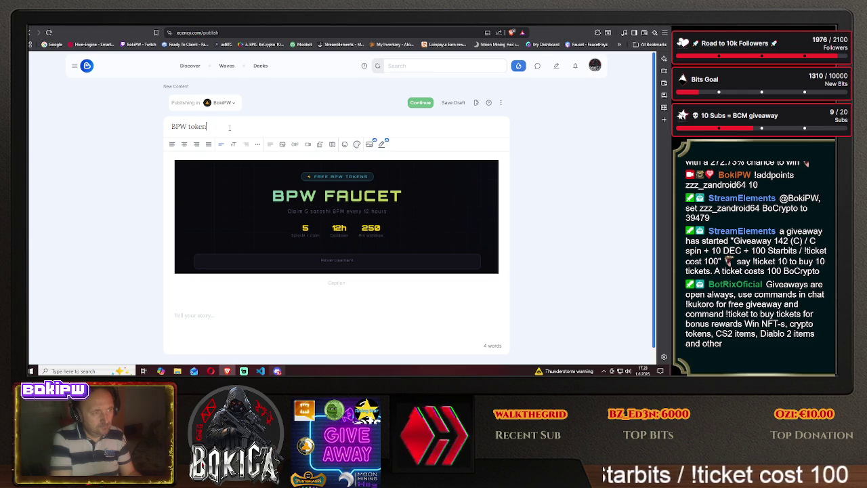
{"action": "type", "text": " BPW Faucet"}
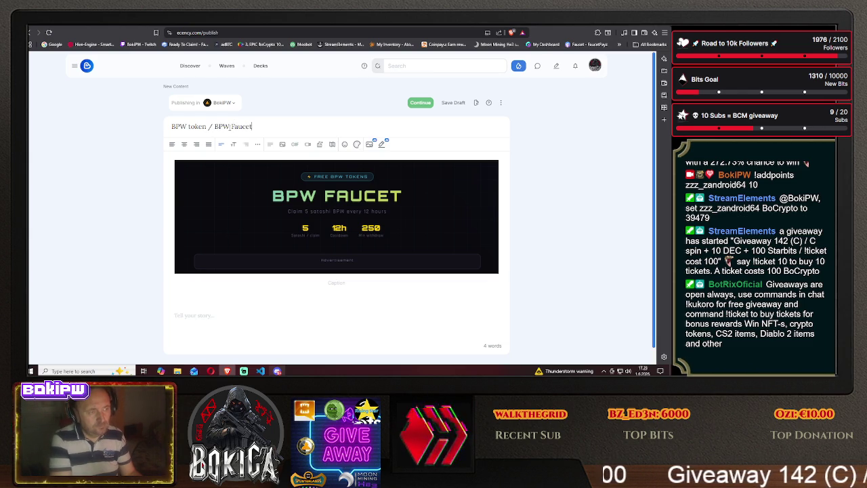
{"action": "type", "text": "/ B"}
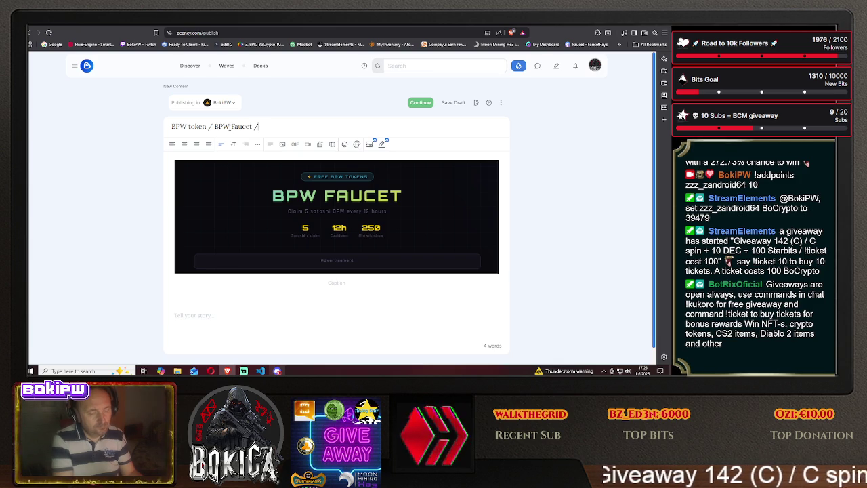
{"action": "type", "text": "wards"}
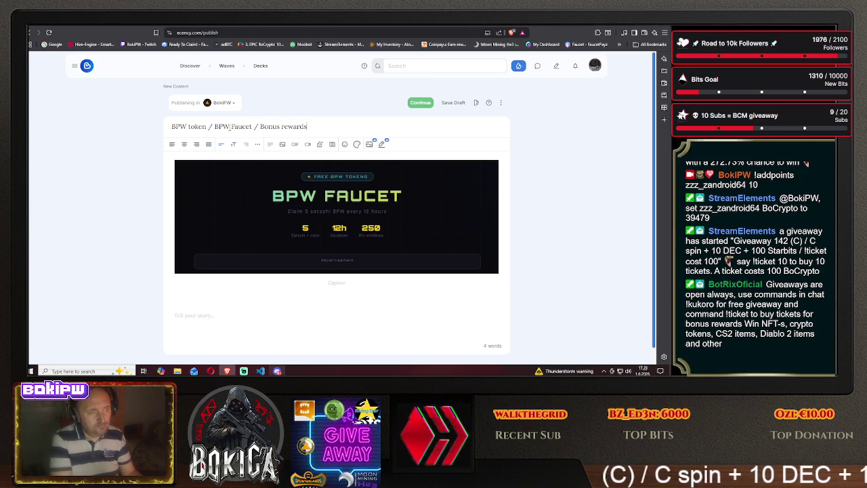
{"action": "scroll", "coordinate": [159, 259], "scroll_direction": "down", "scroll_amount": 1}
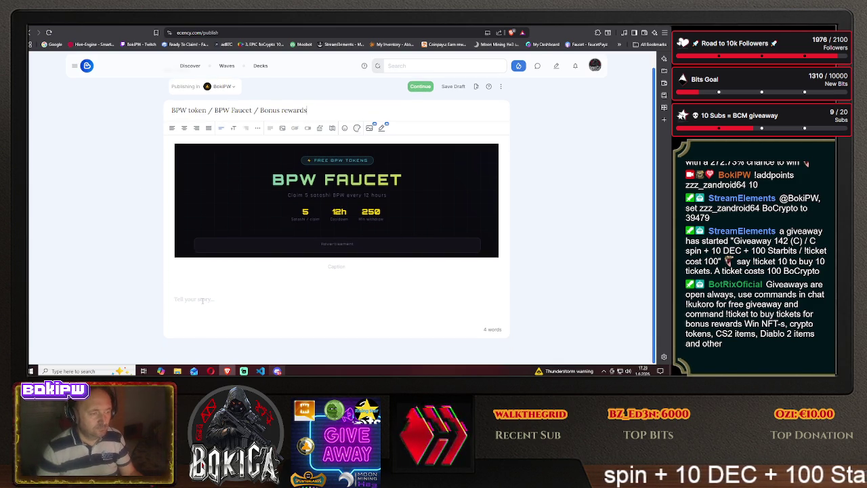
{"action": "type", "text": "lo friends!"}
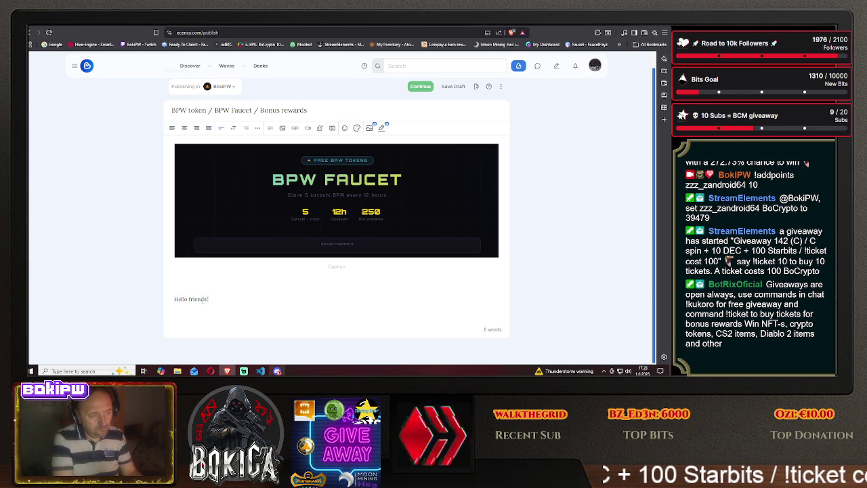
{"action": "key", "text": "Return"}
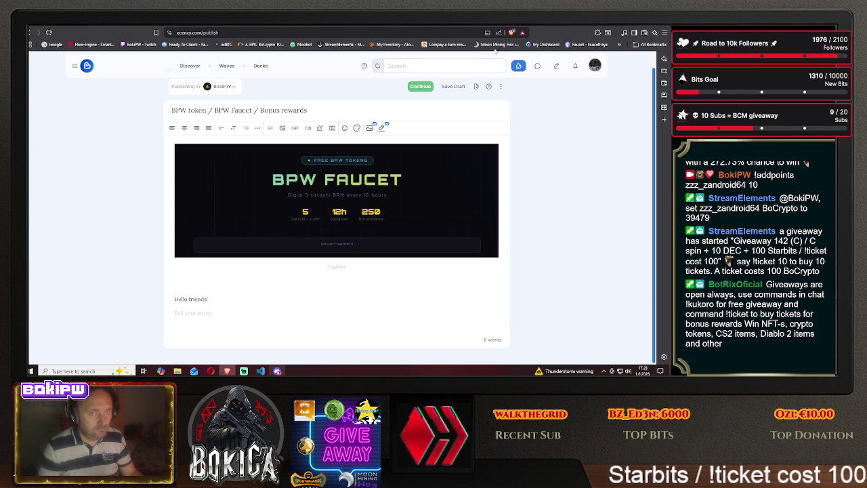
{"action": "left_click", "coordinate": [494, 28]}
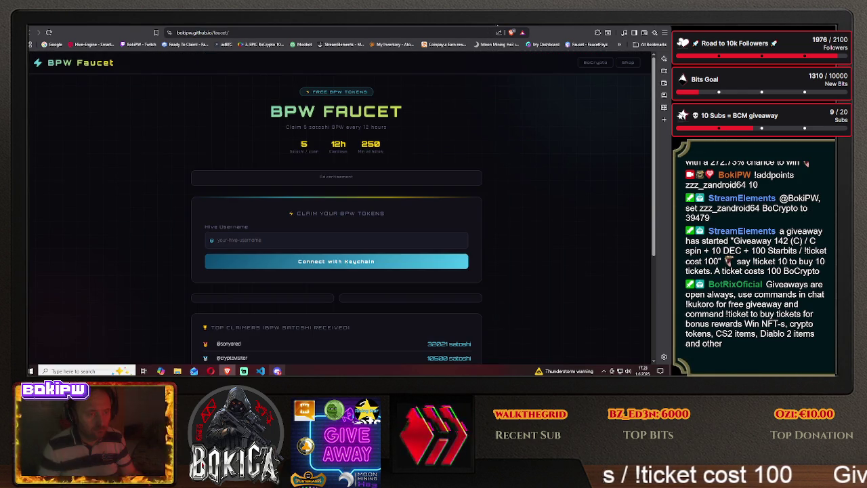
{"action": "left_click", "coordinate": [248, 33]}
{"action": "right_click", "coordinate": [223, 34]}
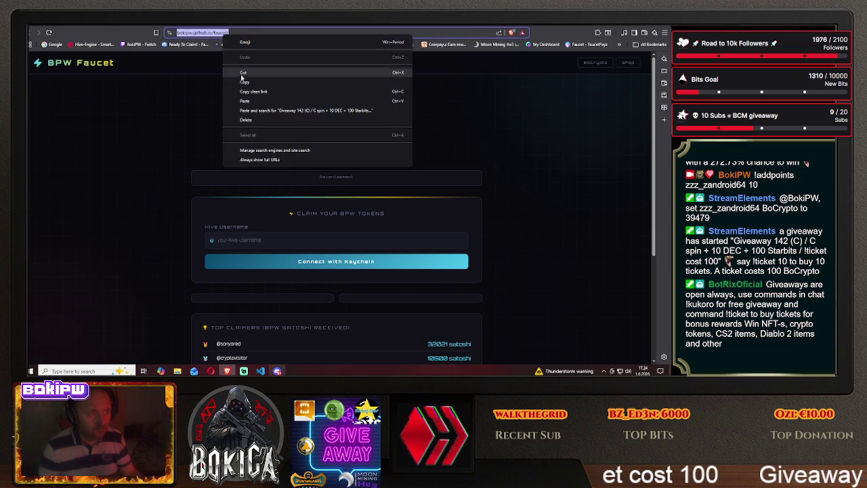
{"action": "left_click", "coordinate": [243, 73]}
{"action": "left_click", "coordinate": [585, 27]}
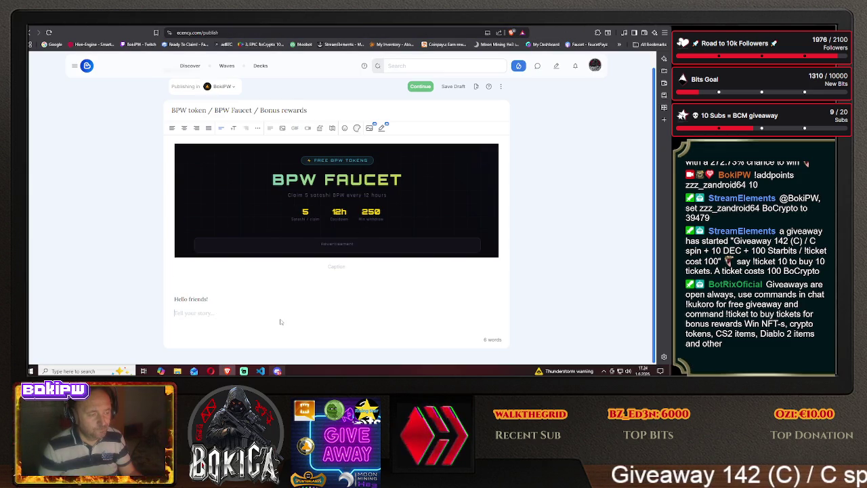
Write the intro sentence about earning BPW from the faucet site.
{"action": "type", "text": "ake site for"}
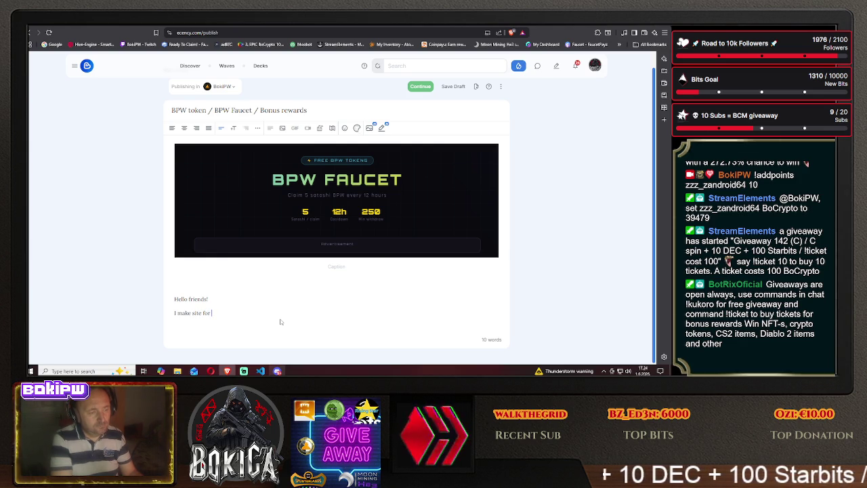
{"action": "type", "text": "o you canearn"}
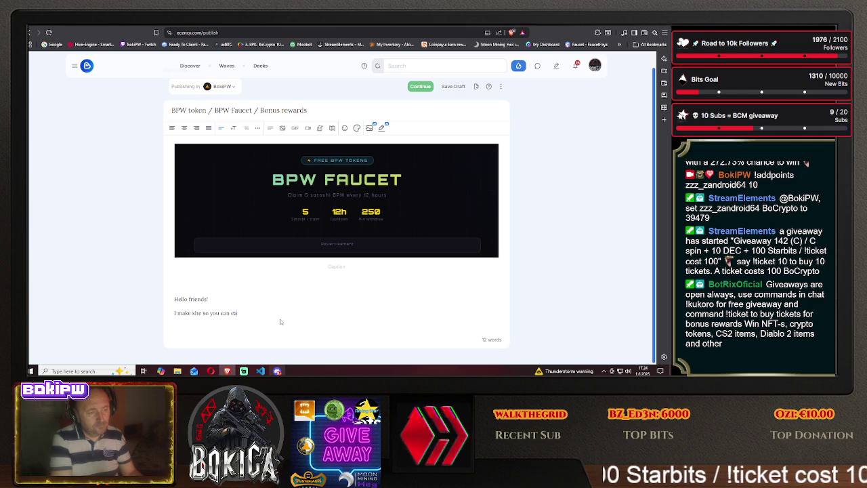
{"action": "type", "text": " BPW tokens"}
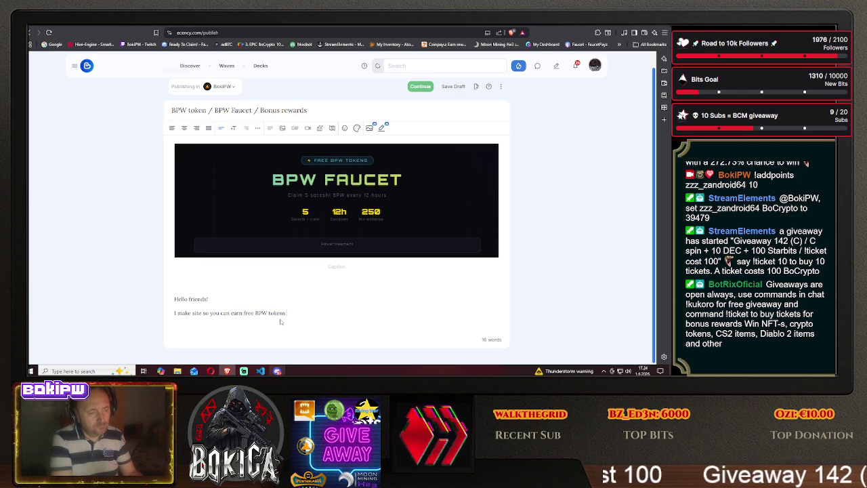
{"action": "type", "text": " using faucet"}
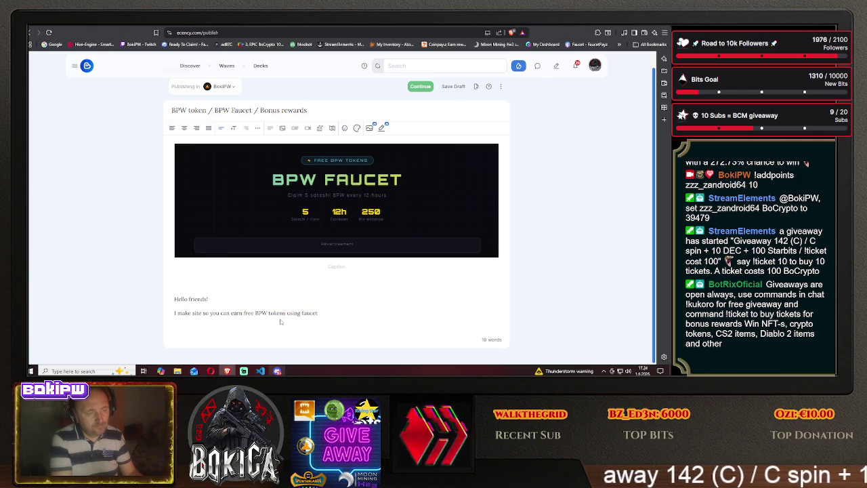
{"action": "type", "text": "."}
{"action": "key", "text": "Return"}
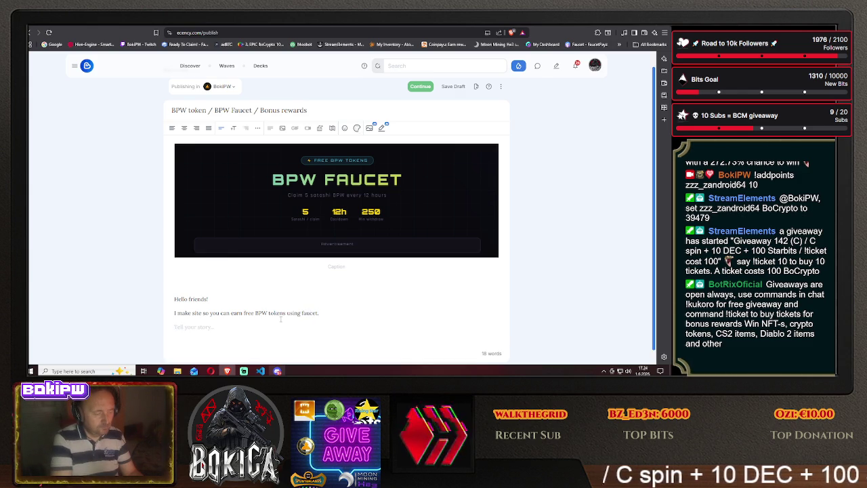
{"action": "type", "text": "Drop is every 12h s"}
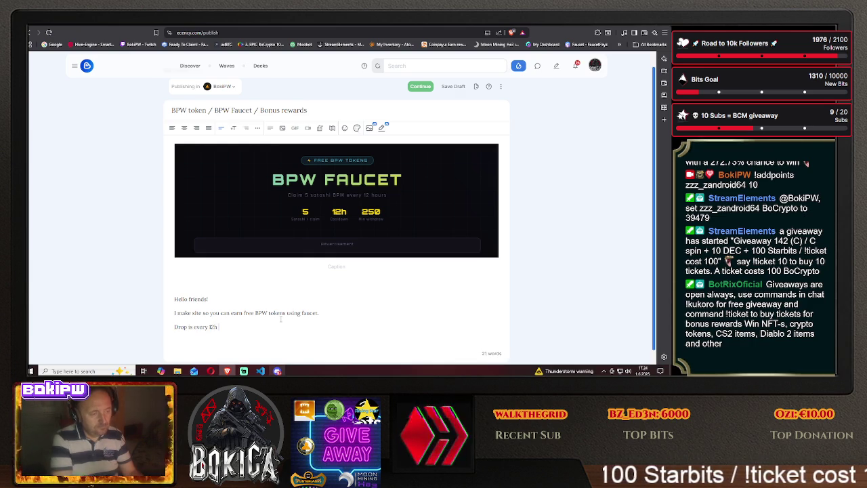
{"action": "type", "text": "login 2x per "}
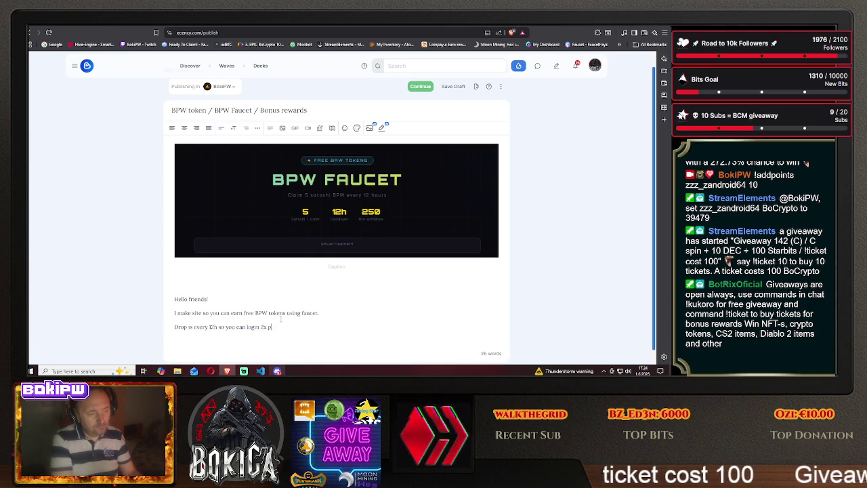
{"action": "type", "text": " to claim tokens"}
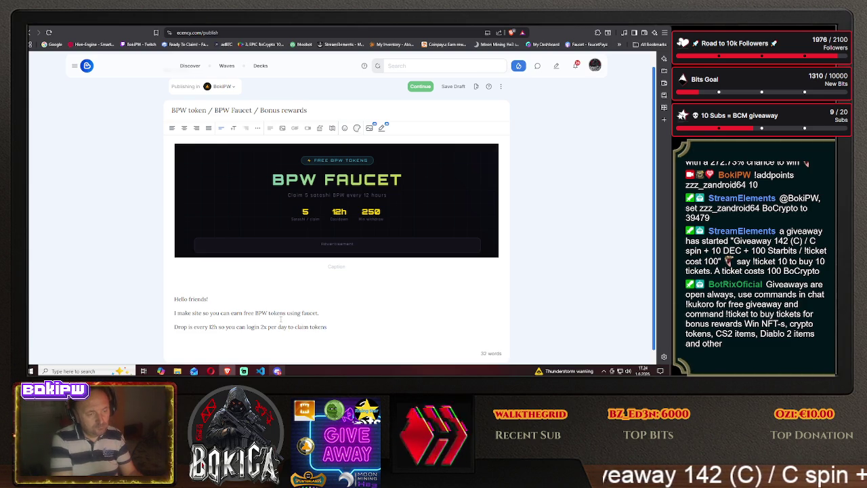
{"action": "type", "text": ". "}
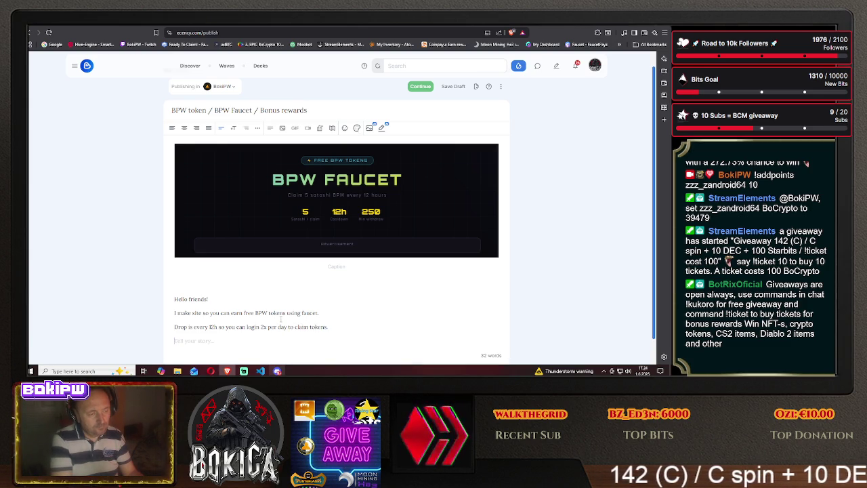
{"action": "type", "text": "et BP"}
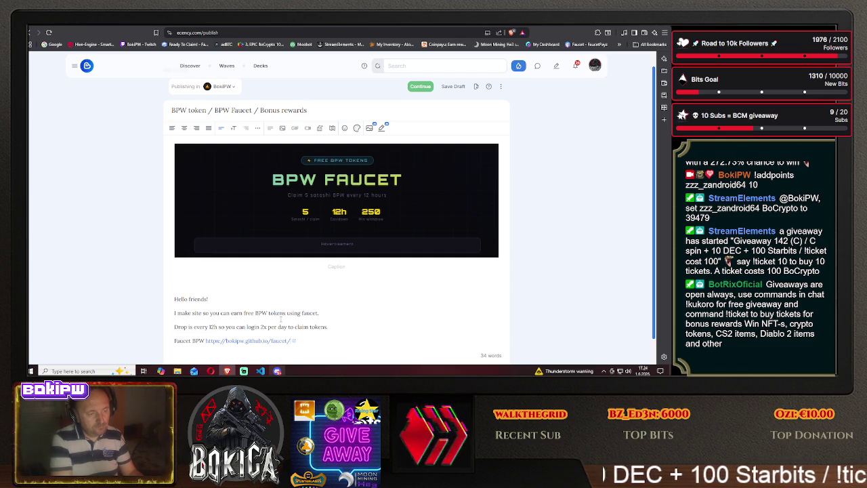
{"action": "key", "text": "Return"}
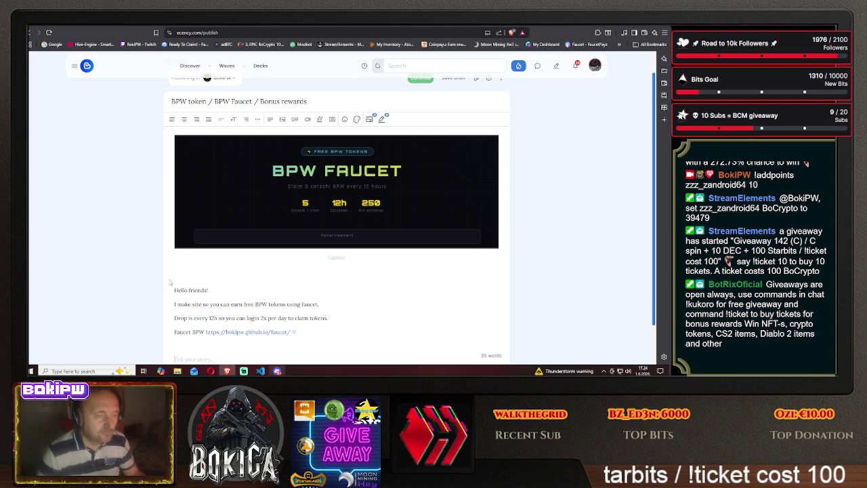
{"action": "scroll", "coordinate": [170, 282], "scroll_direction": "up", "scroll_amount": 1}
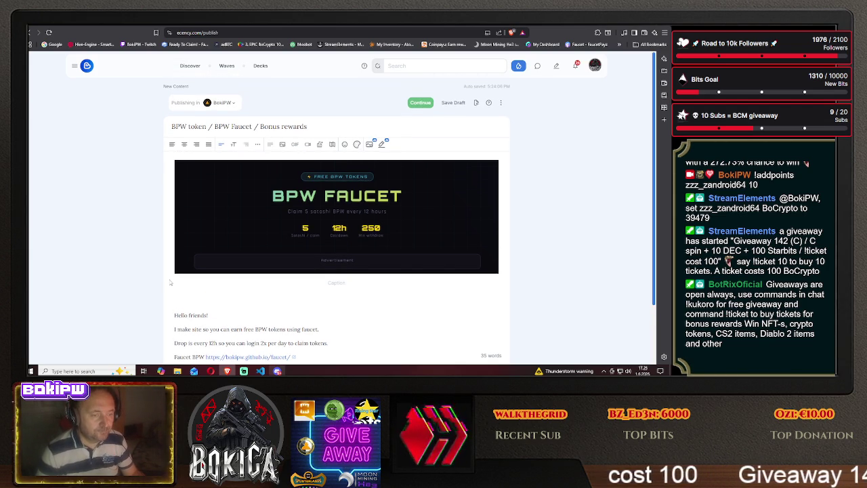
{"action": "scroll", "coordinate": [170, 281], "scroll_direction": "down", "scroll_amount": 1}
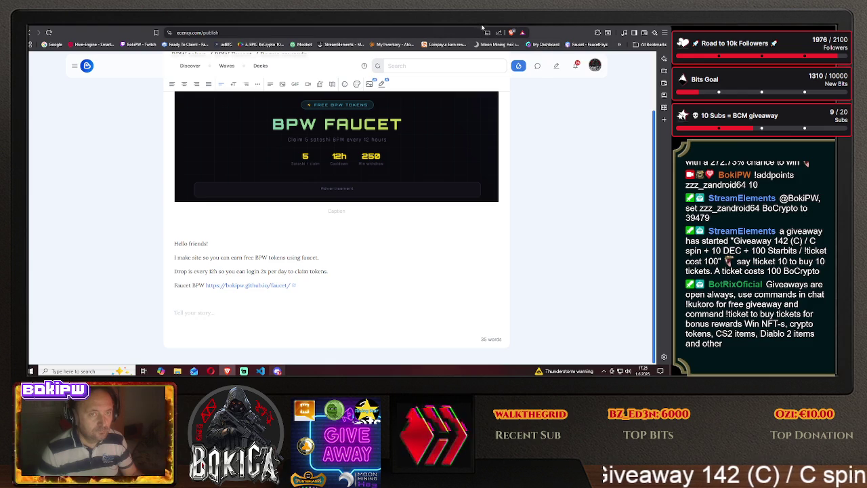
{"action": "key", "text": "ctrl+Tab"}
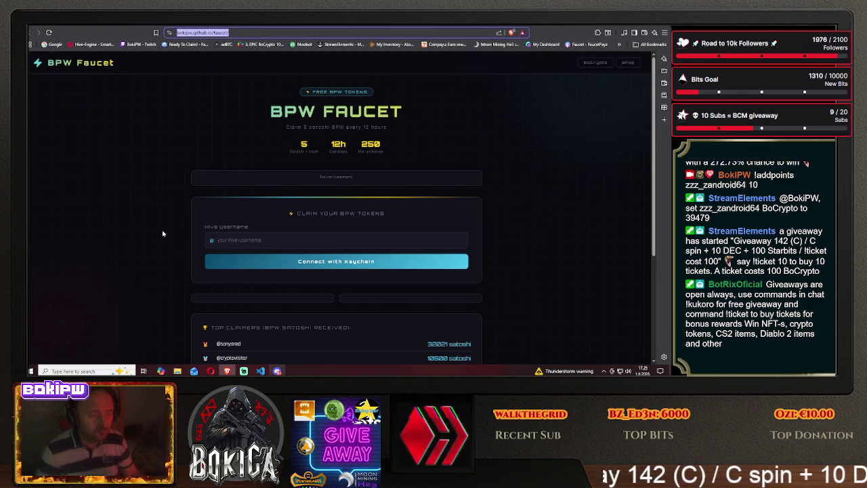
Scroll the BPW Faucet page down to the Top Claimers leaderboard, led at 32021 satoshi.
{"action": "scroll", "coordinate": [162, 234], "scroll_direction": "down", "scroll_amount": 2}
{"action": "scroll", "coordinate": [154, 233], "scroll_direction": "down", "scroll_amount": 1}
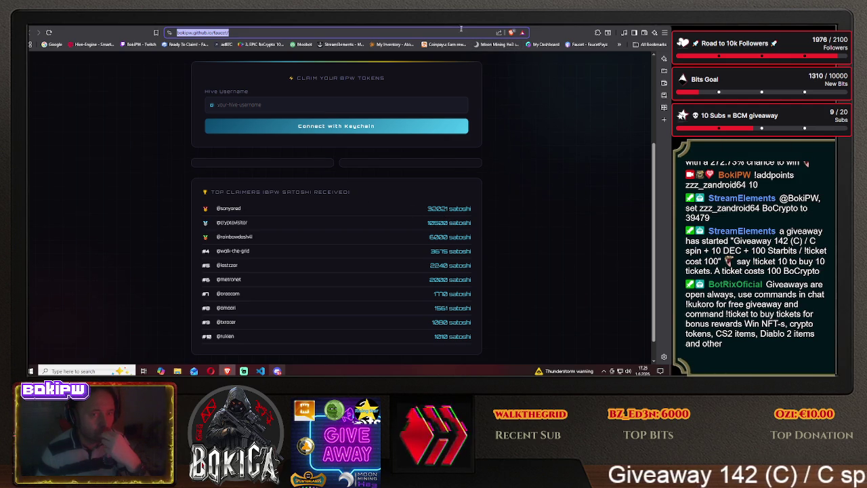
From the Hive Engine wallet tab, go to More > Explorer and open its Richlist page.
{"action": "left_click", "coordinate": [437, 26]}
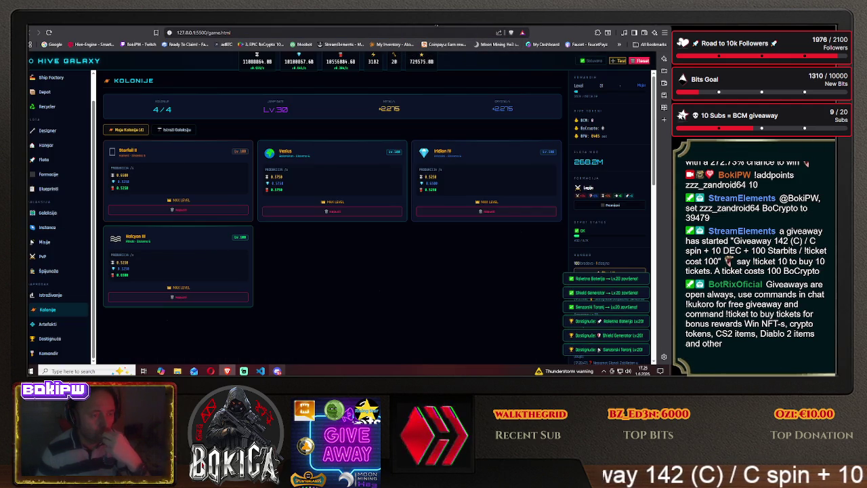
{"action": "left_click", "coordinate": [407, 26]}
{"action": "left_click", "coordinate": [437, 26]}
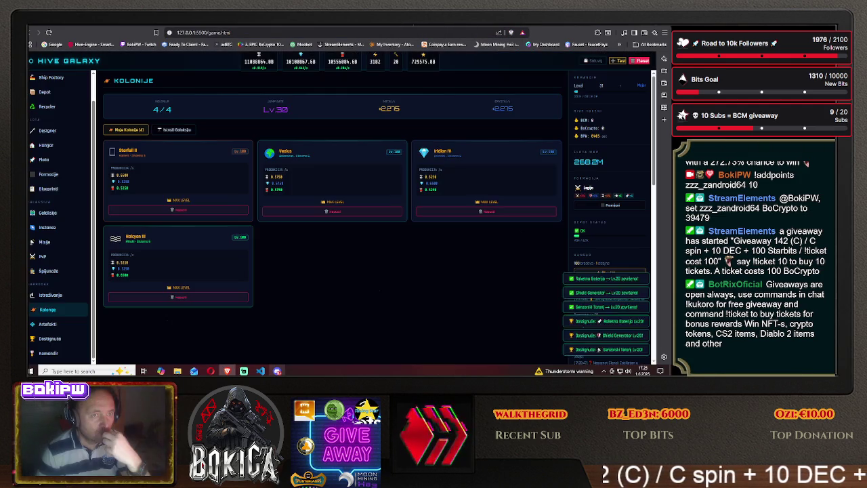
{"action": "left_click", "coordinate": [383, 26]}
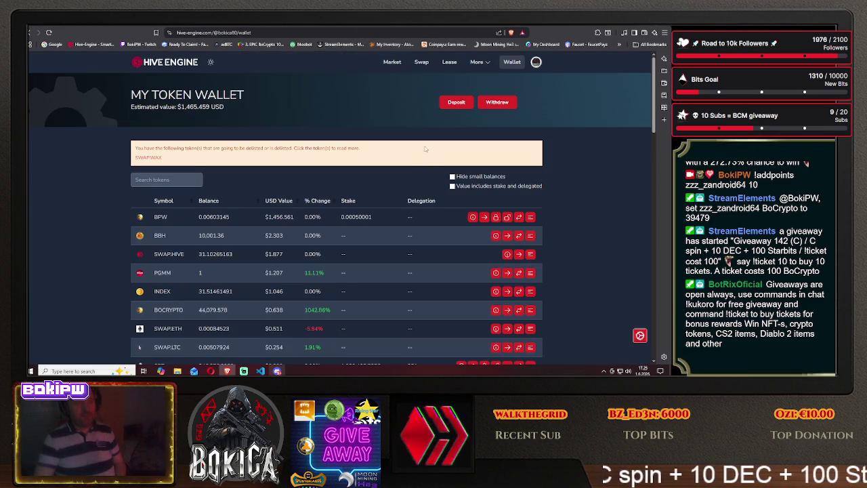
{"action": "left_click", "coordinate": [477, 62]}
{"action": "left_click", "coordinate": [444, 107]}
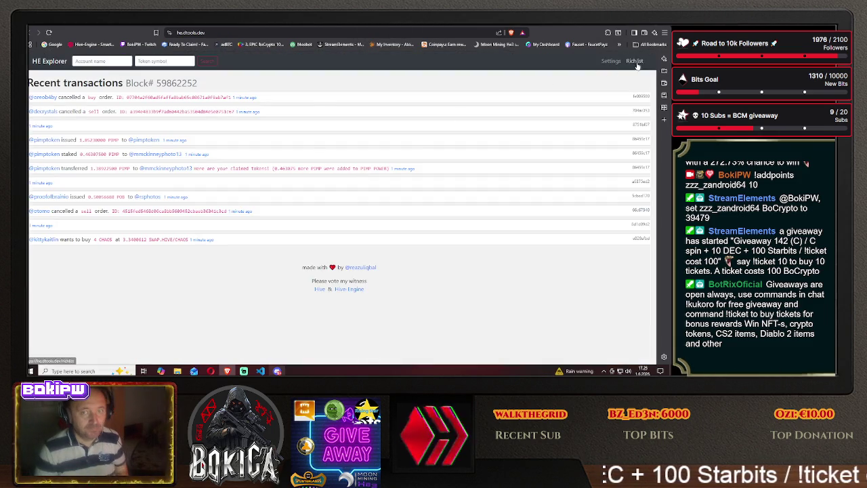
{"action": "left_click", "coordinate": [637, 63]}
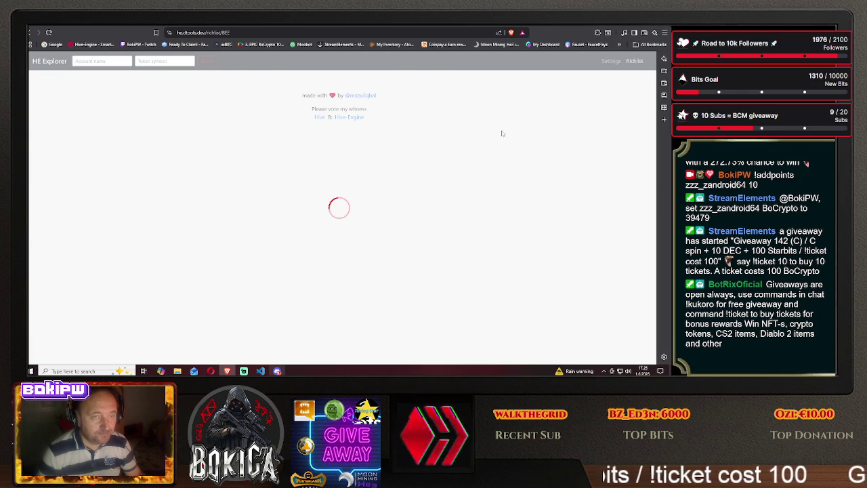
Load the BPW rich list in HE Explorer and sort holders by balance.
{"action": "left_click", "coordinate": [585, 88]}
{"action": "key", "text": "BackSpace"}
{"action": "key", "text": "BackSpace"}
{"action": "key", "text": "BackSpace"}
{"action": "type", "text": "BPW"}
{"action": "key", "text": "Return"}
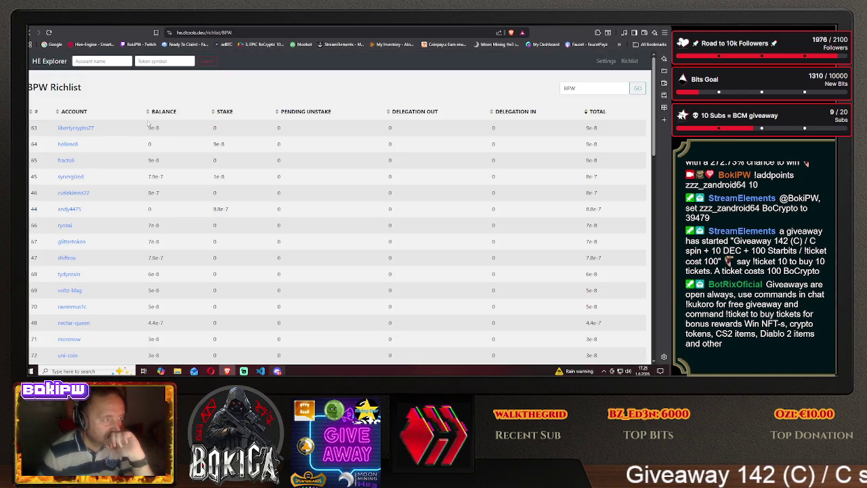
{"action": "left_click", "coordinate": [164, 115]}
{"action": "left_click", "coordinate": [164, 117]}
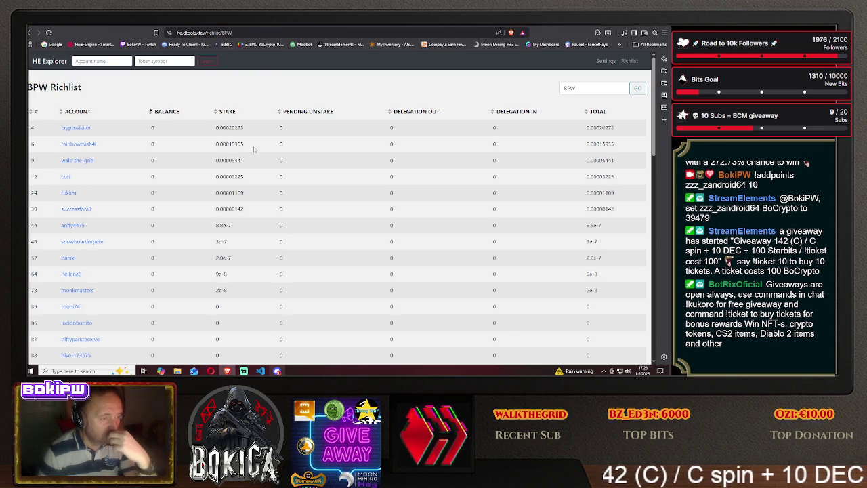
{"action": "scroll", "coordinate": [254, 149], "scroll_direction": "down", "scroll_amount": 5}
{"action": "scroll", "coordinate": [258, 153], "scroll_direction": "up", "scroll_amount": 5}
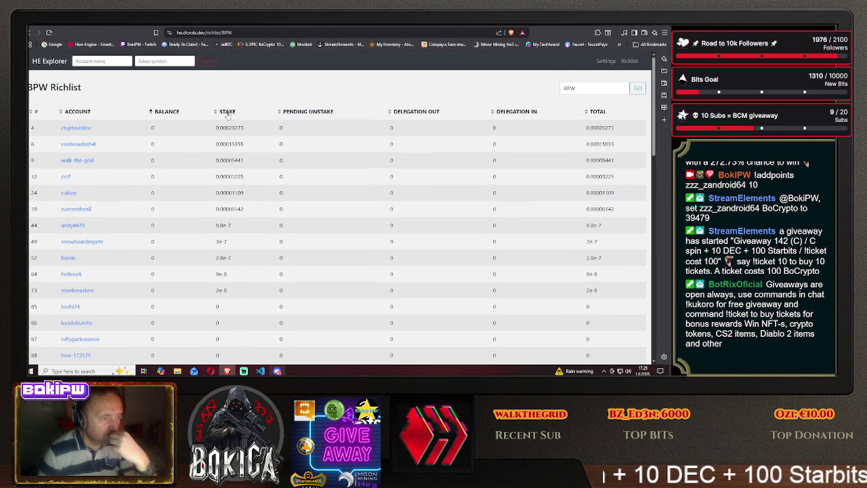
Compare the rich list with the BPW Faucet's top claimers, ending on the faucet page.
{"action": "left_click", "coordinate": [496, 27]}
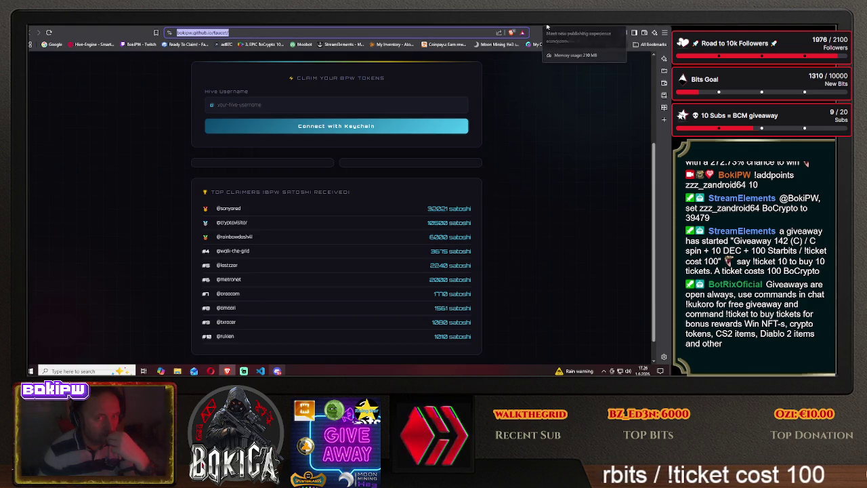
{"action": "left_click", "coordinate": [406, 27]}
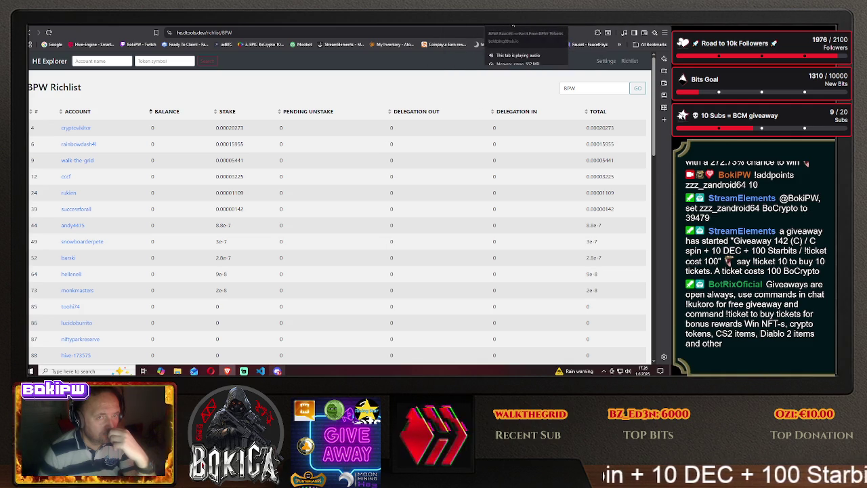
{"action": "left_click", "coordinate": [512, 25]}
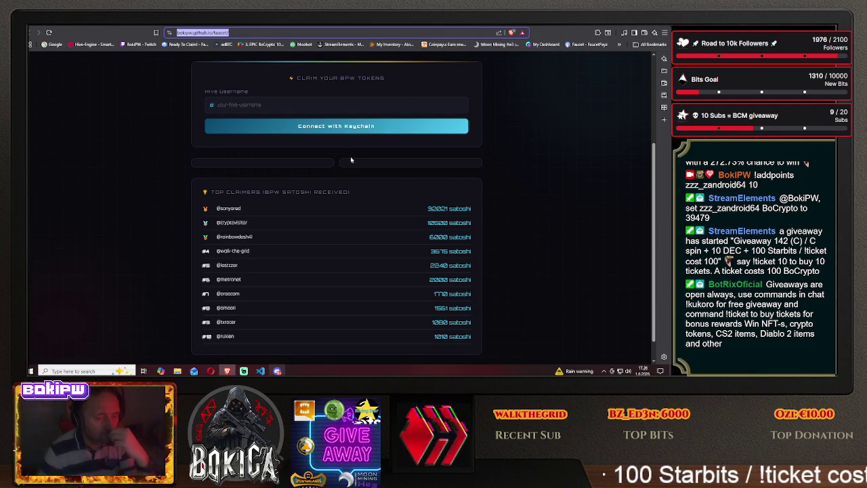
{"action": "scroll", "coordinate": [309, 170], "scroll_direction": "up", "scroll_amount": 1}
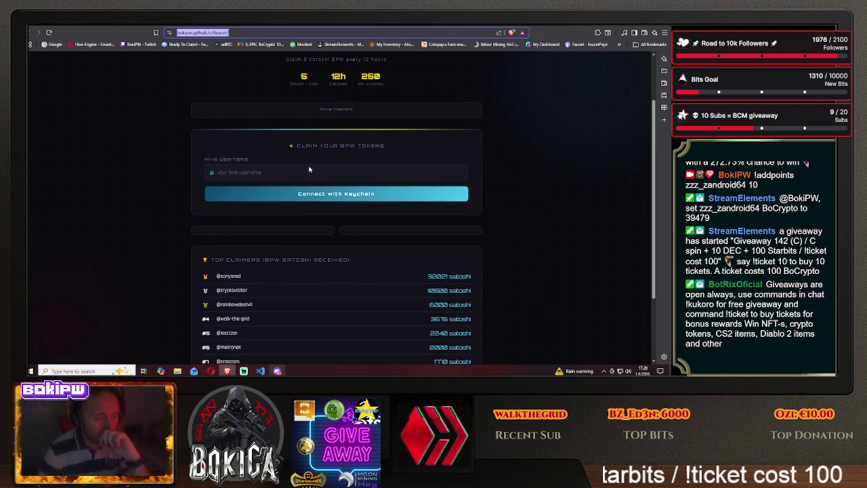
Open the faucet's admin.html page.
{"action": "scroll", "coordinate": [309, 169], "scroll_direction": "up", "scroll_amount": 1}
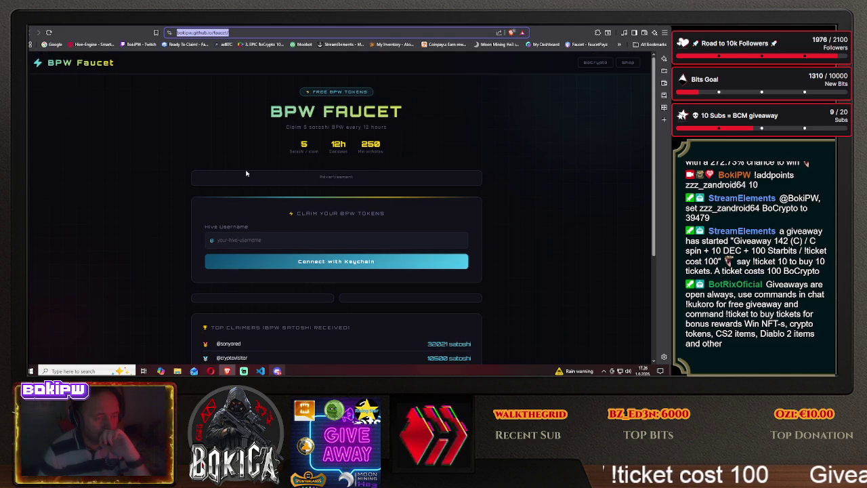
{"action": "left_click", "coordinate": [259, 32]}
{"action": "type", "text": "admin.html"}
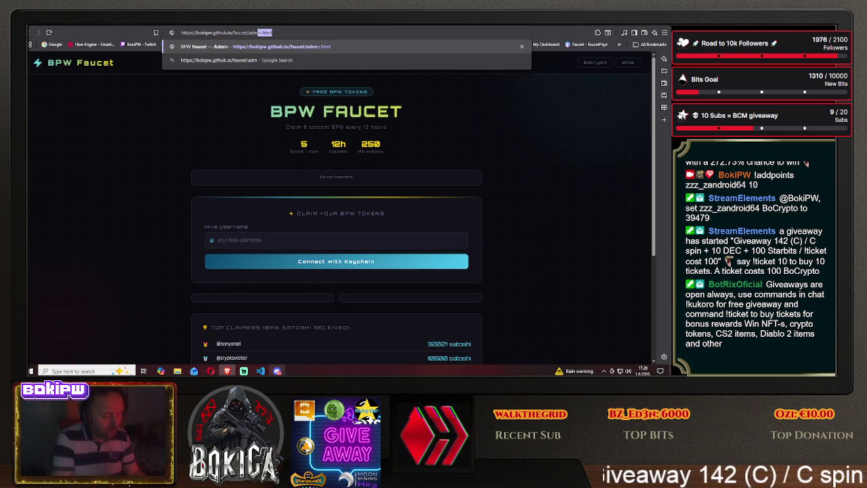
{"action": "key", "text": "Return"}
Log in with the Hive username via Keychain, revealing zero withdraw requests.
{"action": "left_click", "coordinate": [338, 218]}
{"action": "type", "text": "bokica80"}
{"action": "key", "text": "Return"}
{"action": "left_click", "coordinate": [630, 193]}
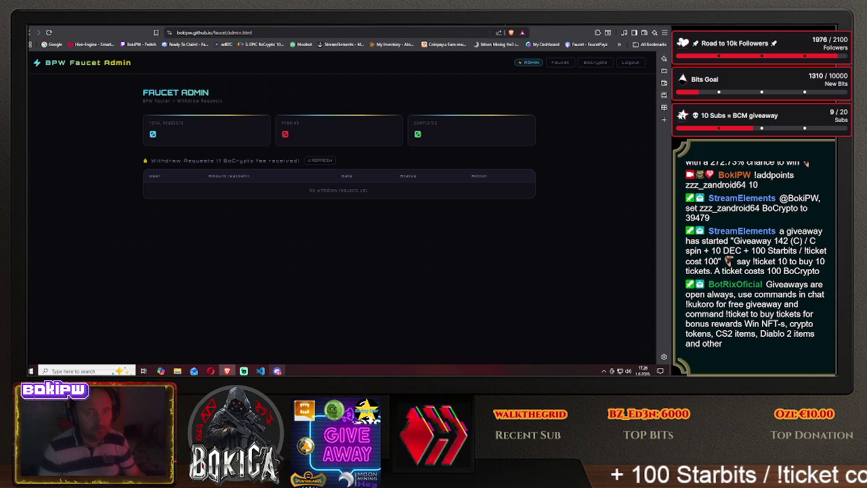
{"action": "key", "text": "ctrl+Tab"}
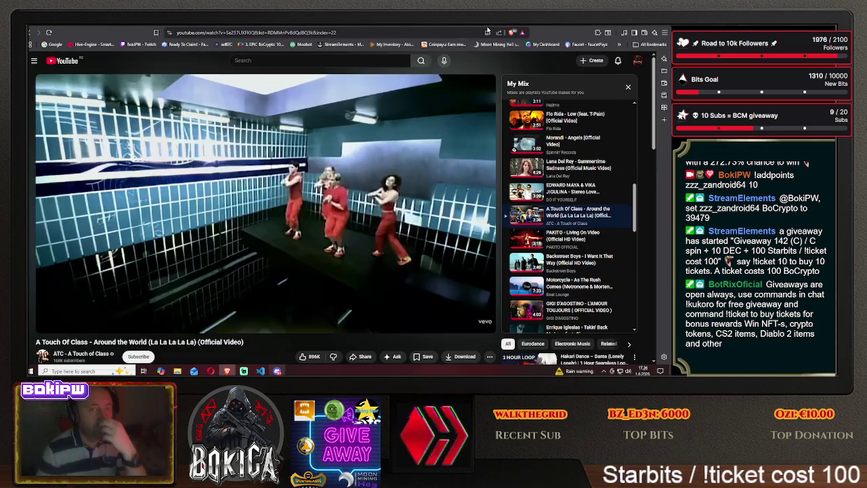
Go to the BPW Richlist tab and sort it by Pending Unstake, then by Stake.
{"action": "key", "text": "ctrl+Tab"}
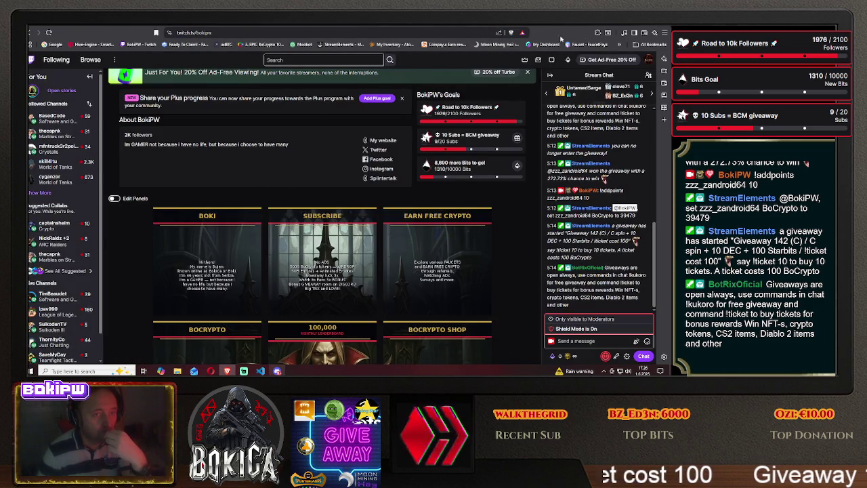
{"action": "key", "text": "ctrl+Tab"}
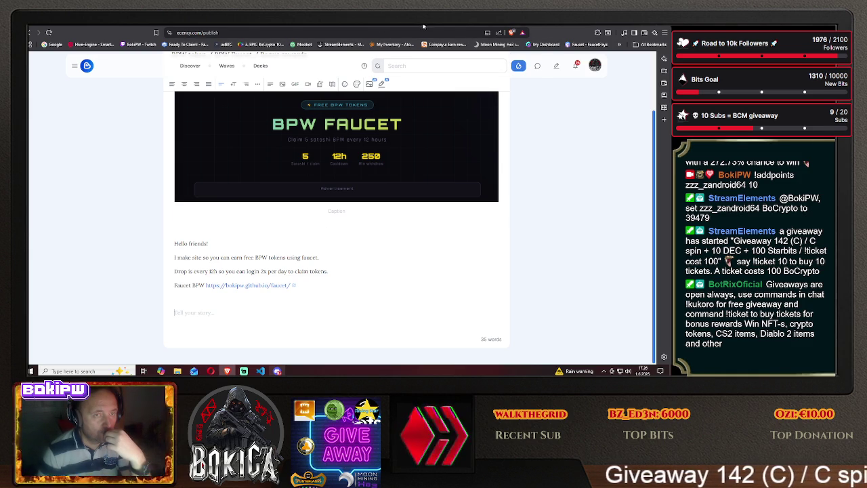
{"action": "key", "text": "ctrl+Tab"}
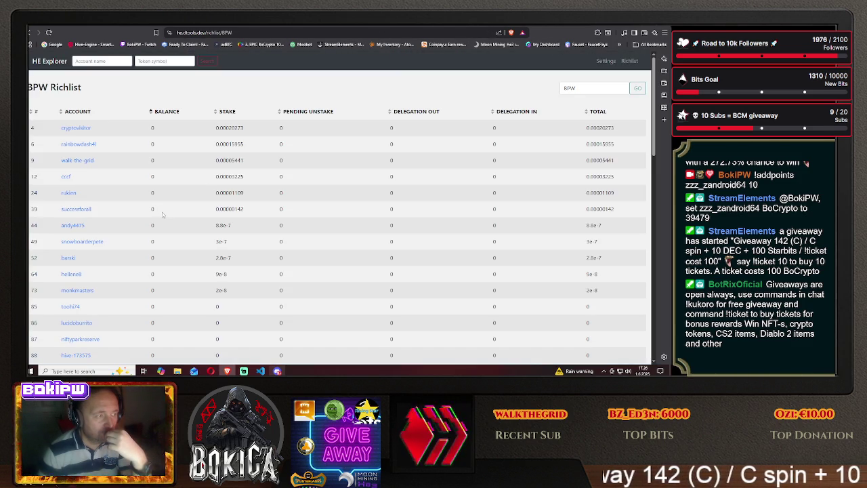
{"action": "left_click", "coordinate": [284, 116]}
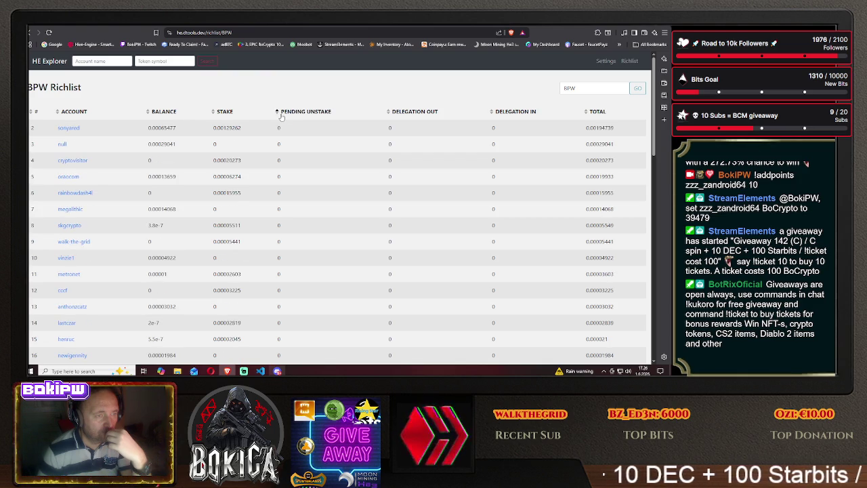
{"action": "left_click", "coordinate": [212, 114]}
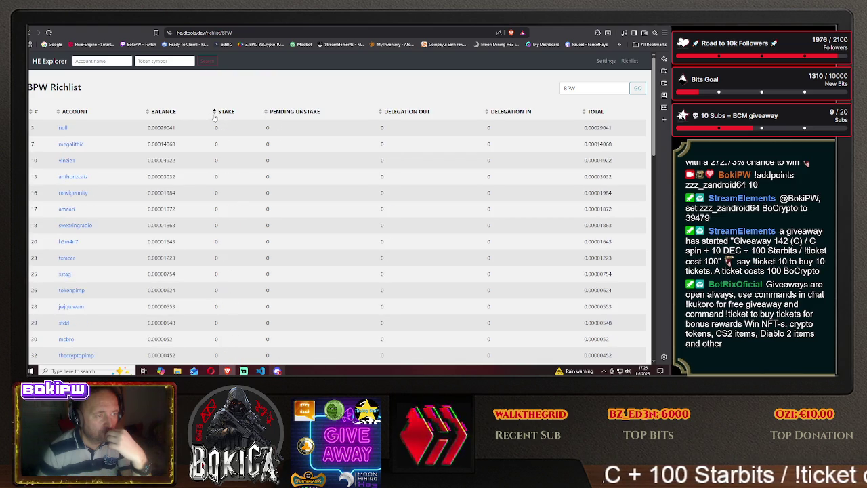
{"action": "left_click", "coordinate": [214, 115]}
Re-sort the richlist by Stake, scroll down and select the top staker's account name.
{"action": "double_click", "coordinate": [214, 113]}
{"action": "left_click", "coordinate": [215, 116]}
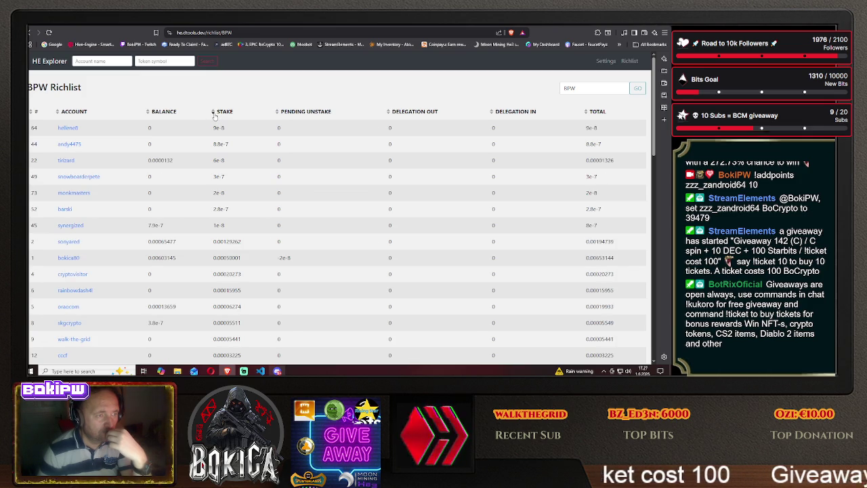
{"action": "scroll", "coordinate": [351, 190], "scroll_direction": "down", "scroll_amount": 3}
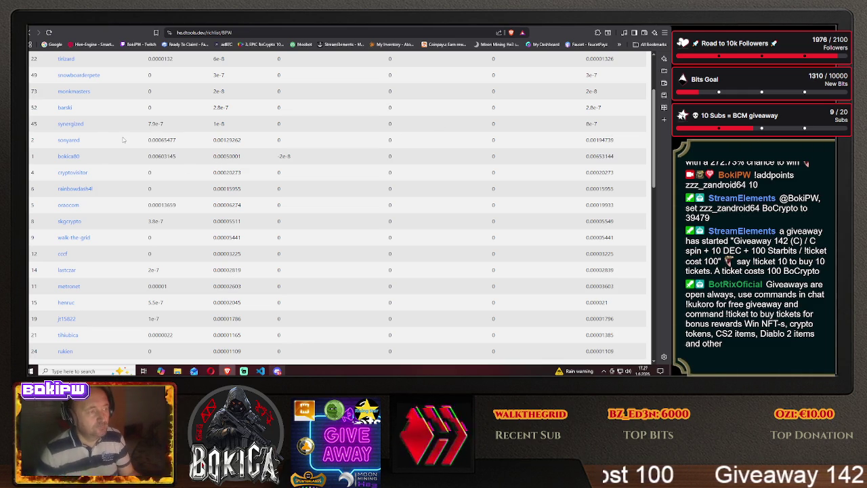
{"action": "left_click_drag", "start_coordinate": [78, 139], "coordinate": [58, 140]}
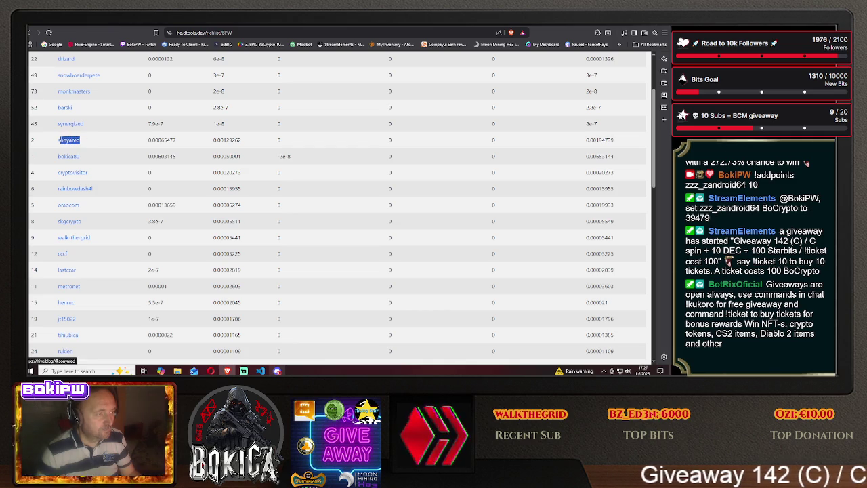
Copy the top staker's account name and add it under a new 'Top 10 Stake BPW:' line.
{"action": "right_click", "coordinate": [65, 140]}
{"action": "left_click", "coordinate": [86, 234]}
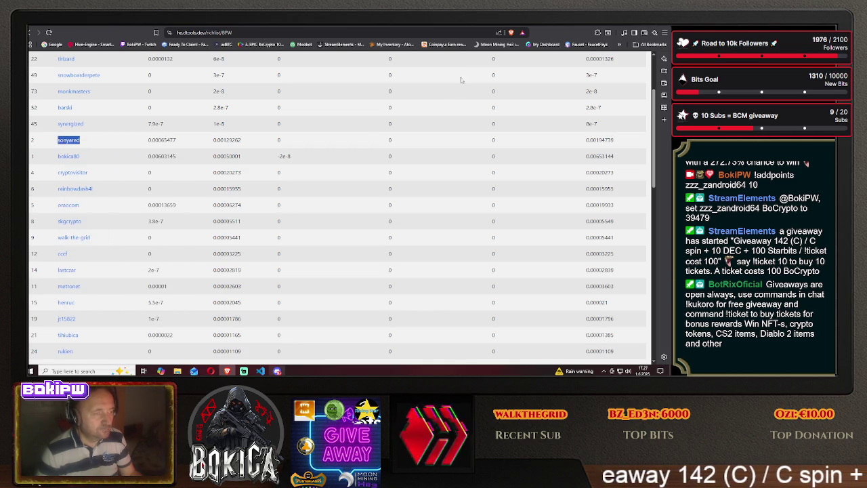
{"action": "key", "text": "ctrl+Tab"}
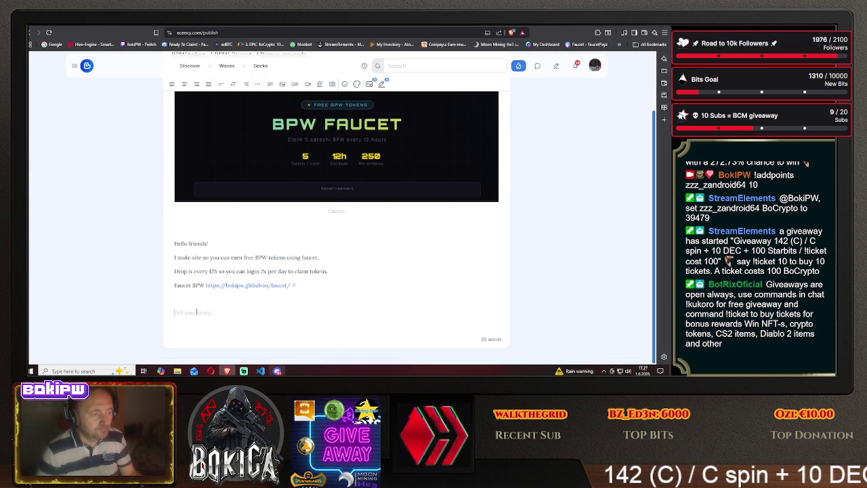
{"action": "type", "text": "0 Stake BPW:"}
{"action": "key", "text": "Return"}
{"action": "type", "text": "sonyared"}
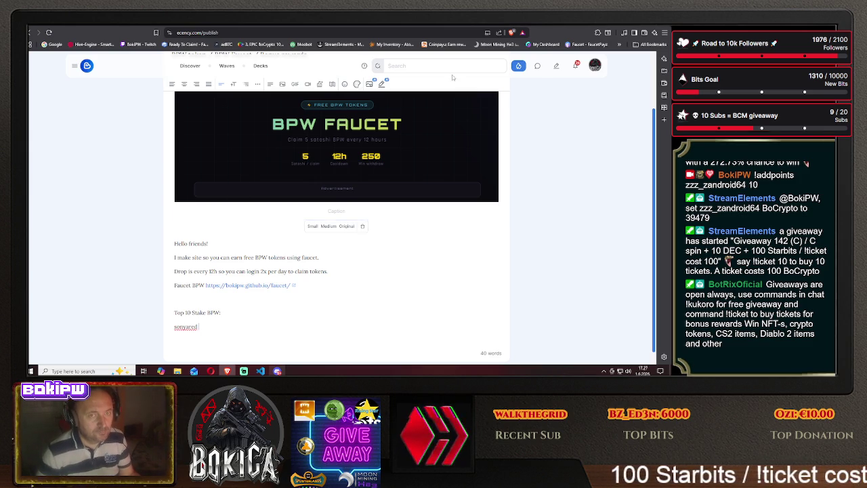
Copy the stake amount 0.00129262 from the richlist and paste it below the name.
{"action": "left_click", "coordinate": [318, 29]}
{"action": "double_click", "coordinate": [68, 140]}
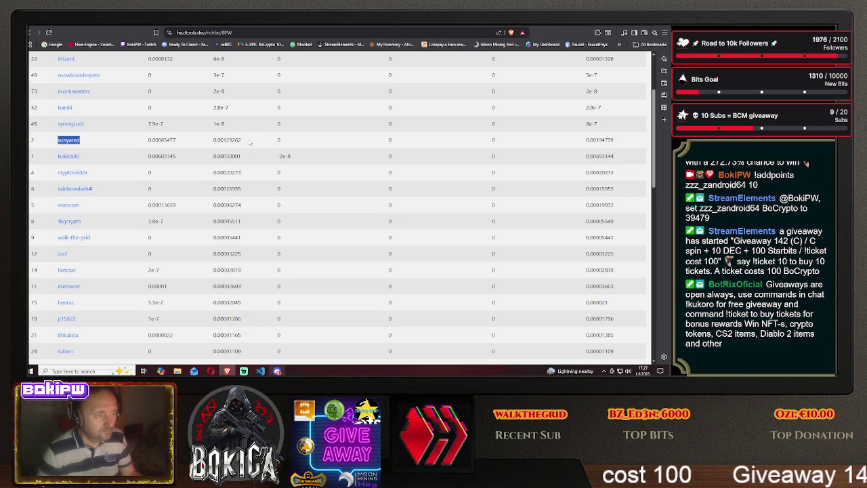
{"action": "left_click", "coordinate": [249, 141]}
{"action": "left_click_drag", "start_coordinate": [232, 139], "coordinate": [213, 140]}
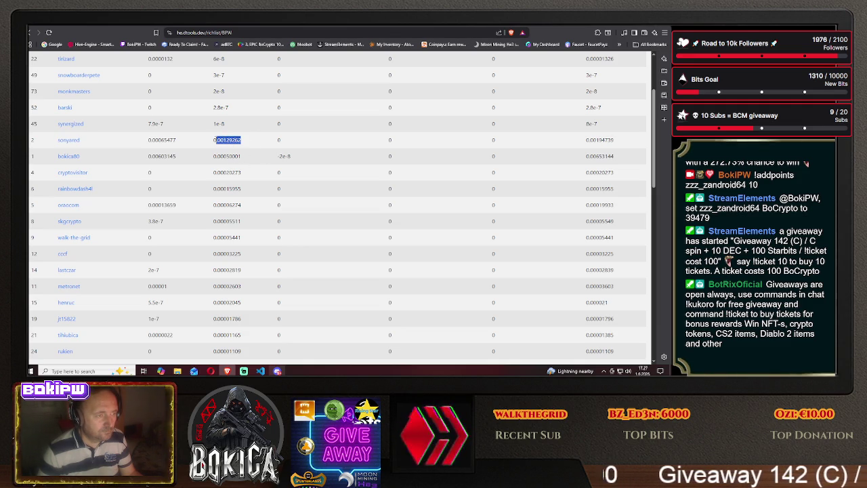
{"action": "right_click", "coordinate": [227, 139]}
{"action": "left_click", "coordinate": [237, 148]}
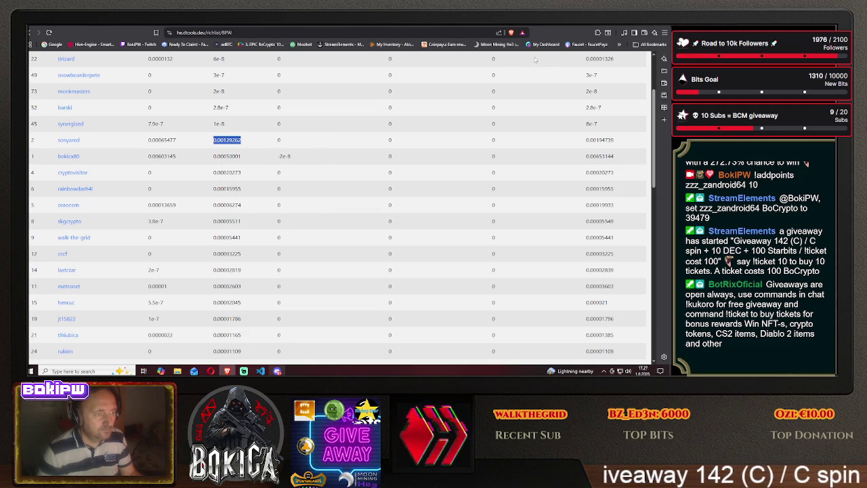
{"action": "key", "text": "ctrl+Tab"}
{"action": "key", "text": "Return"}
{"action": "key", "text": "ctrl+v"}
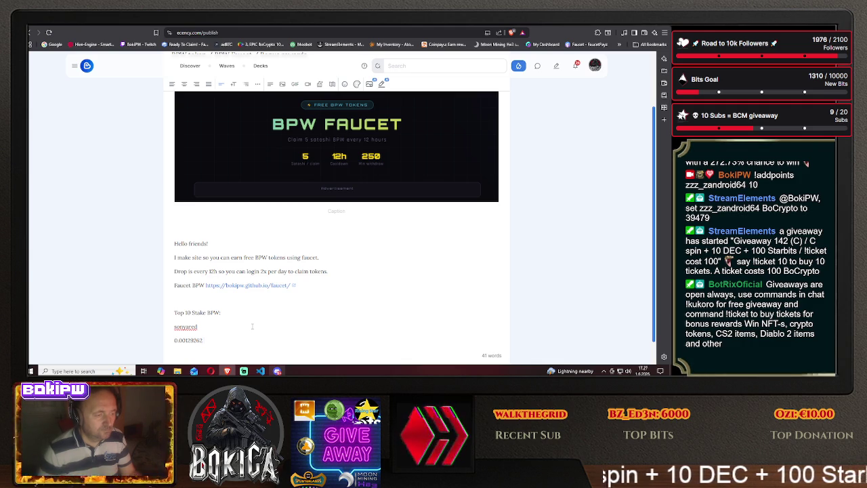
Finish the line as 'BPW tokens, and BONUS reward 1k satoshi'.
{"action": "type", "text": "BPW tokens, a"}
{"action": "key", "text": "BackSpace"}
{"action": "key", "text": "BackSpace"}
{"action": "key", "text": "BackSpace"}
{"action": "type", "text": "reward"}
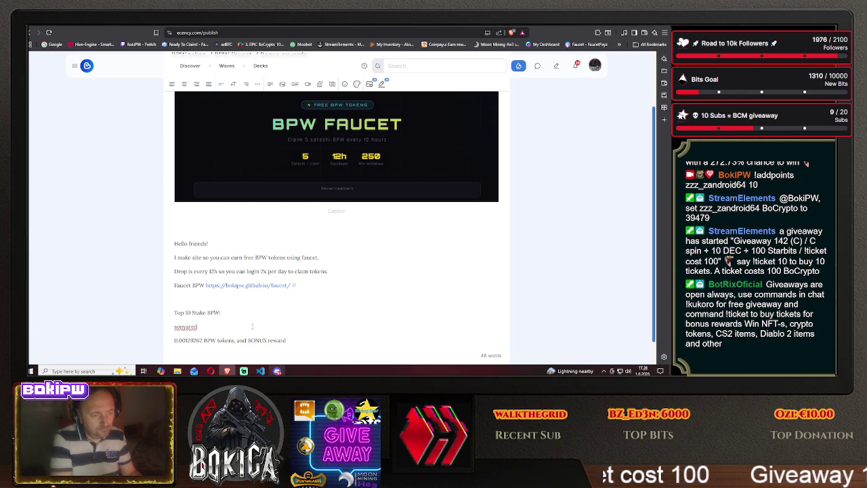
{"action": "type", "text": " k"}
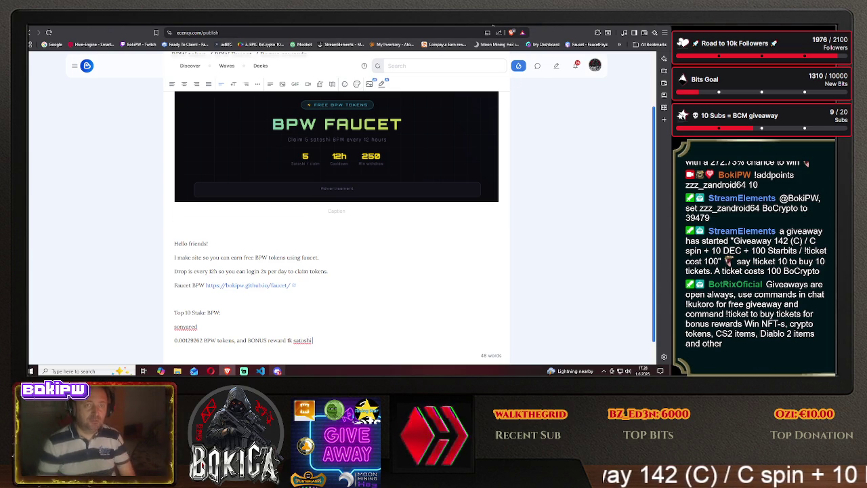
{"action": "key", "text": "ctrl+Tab"}
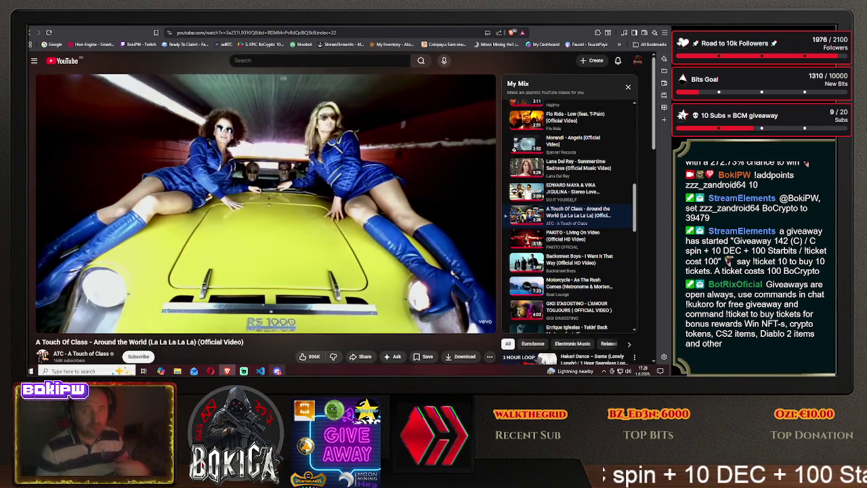
Flip between the music video and the Ecency draft, ending on the Hive Engine token wallet.
{"action": "key", "text": "ctrl+shift+Tab"}
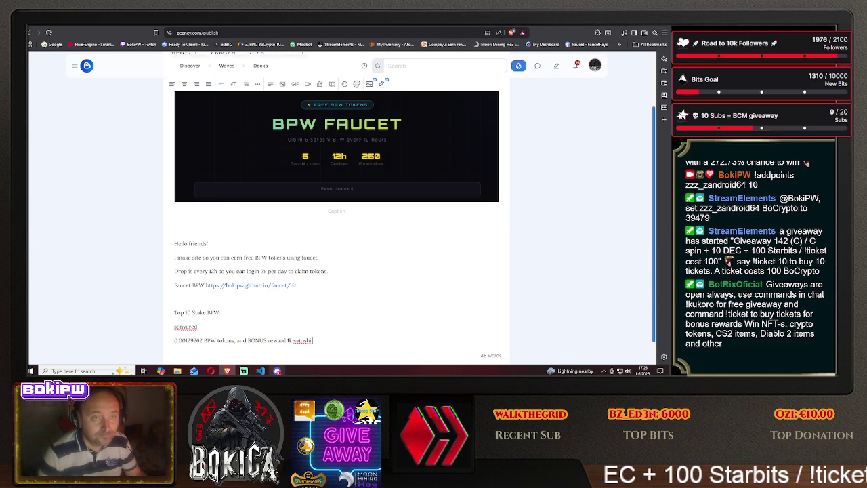
{"action": "key", "text": "ctrl+Tab"}
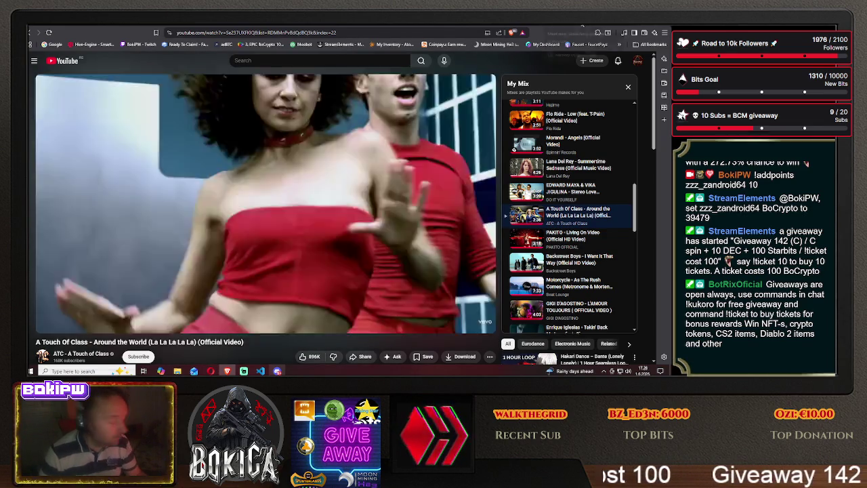
{"action": "key", "text": "alt+Tab"}
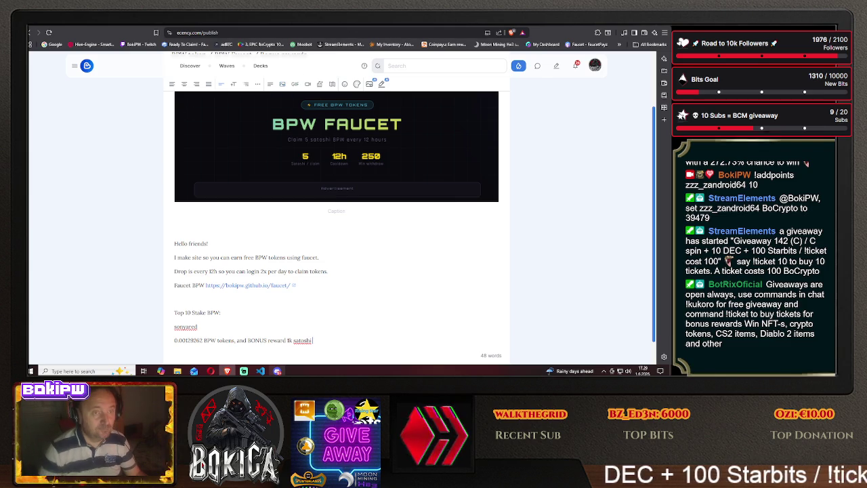
{"action": "key", "text": "ctrl+Tab"}
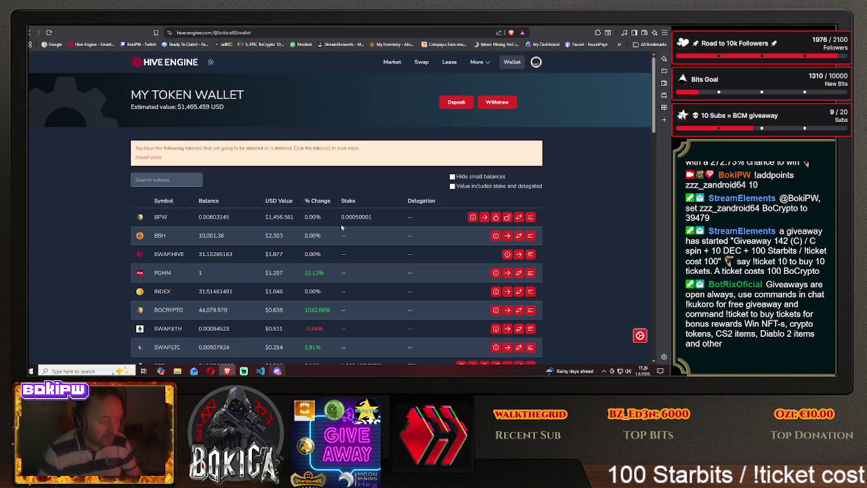
Transfer 0.00001000 BPW to the top staker with the Twitch link memo, approved in Keychain.
{"action": "left_click", "coordinate": [484, 216]}
{"action": "left_click", "coordinate": [291, 200]}
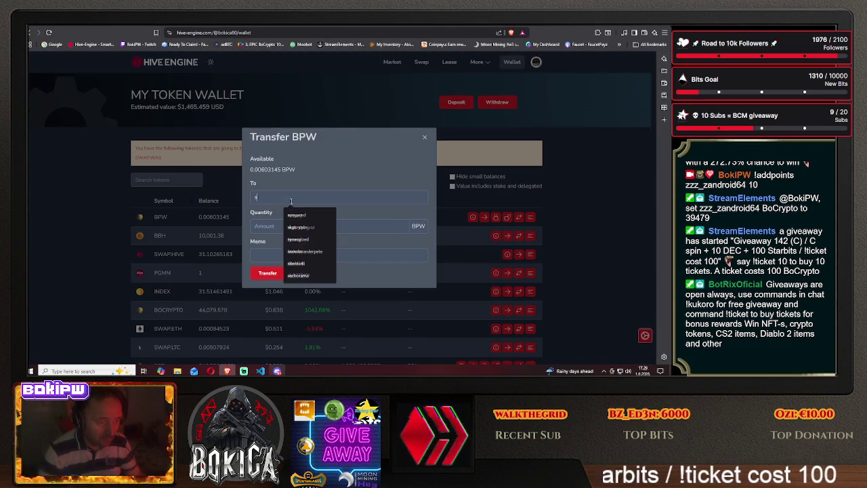
{"action": "left_click", "coordinate": [296, 215]}
{"action": "left_click", "coordinate": [276, 226]}
{"action": "type", "text": "0.00001000"}
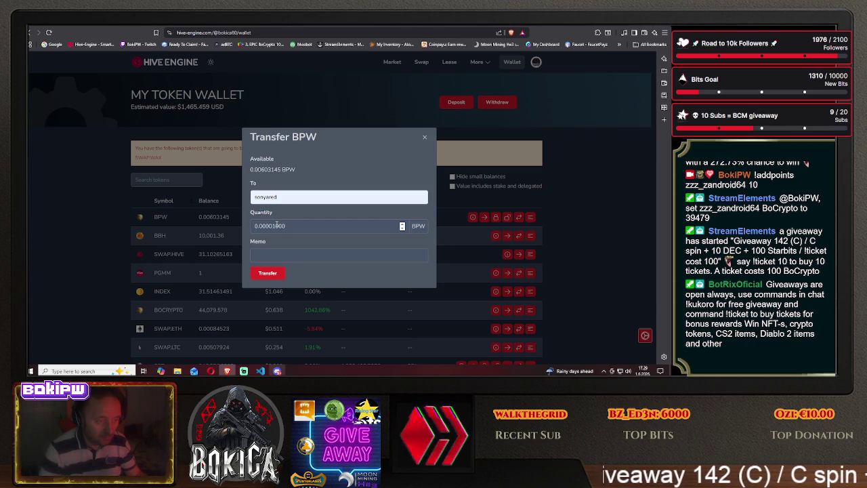
{"action": "left_click", "coordinate": [268, 256]}
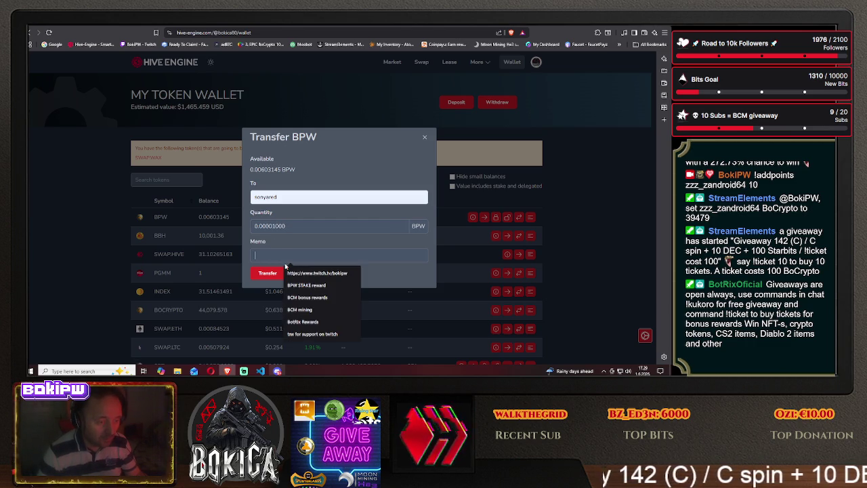
{"action": "left_click", "coordinate": [266, 273]}
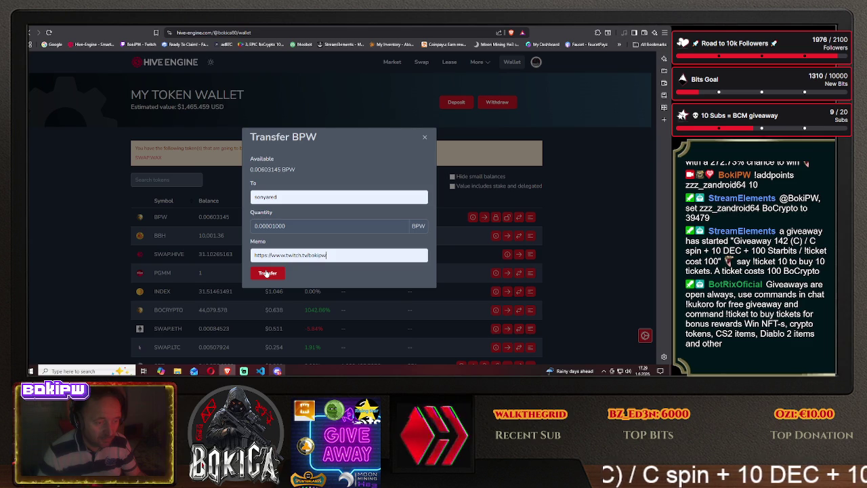
{"action": "left_click", "coordinate": [266, 273]}
{"action": "left_click", "coordinate": [633, 192]}
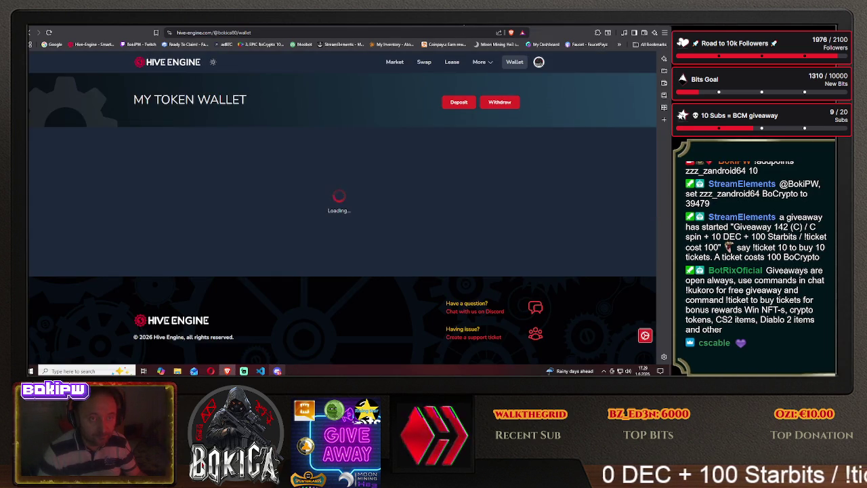
{"action": "left_click", "coordinate": [464, 27]}
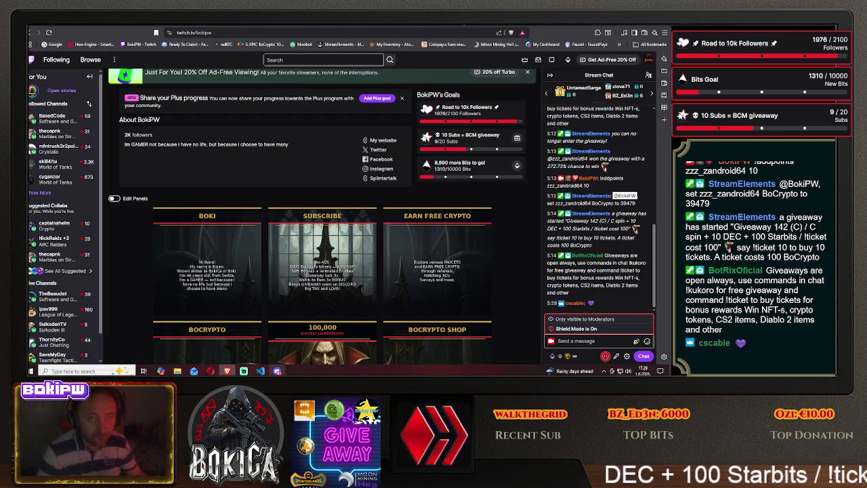
Send an emote in the Twitch stream chat and return to the Ecency draft.
{"action": "left_click", "coordinate": [646, 340]}
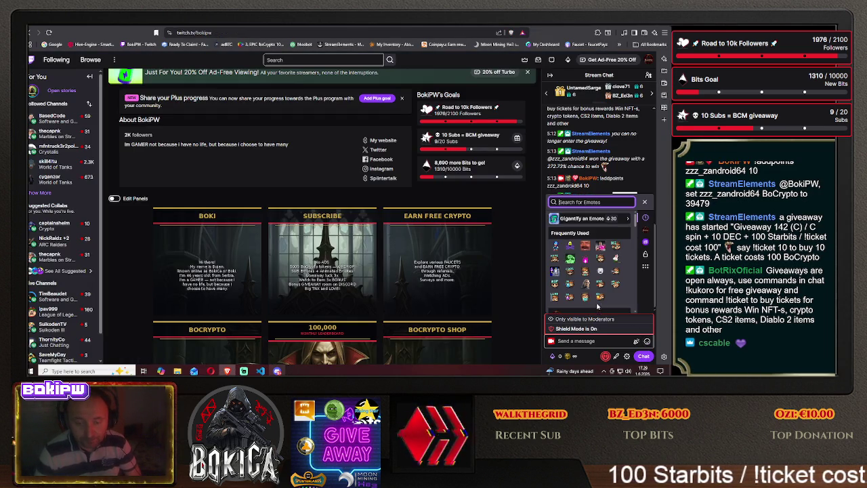
{"action": "left_click", "coordinate": [600, 245]}
{"action": "key", "text": "Return"}
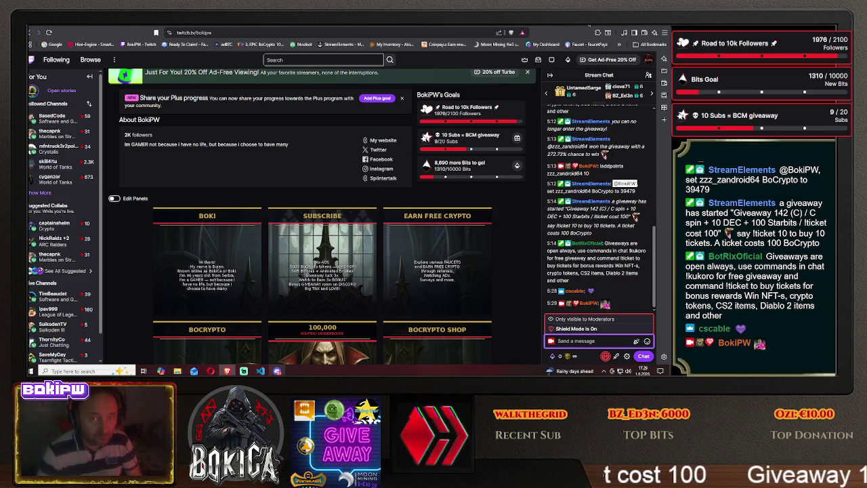
{"action": "key", "text": "ctrl+Tab"}
{"action": "left_click", "coordinate": [500, 189]}
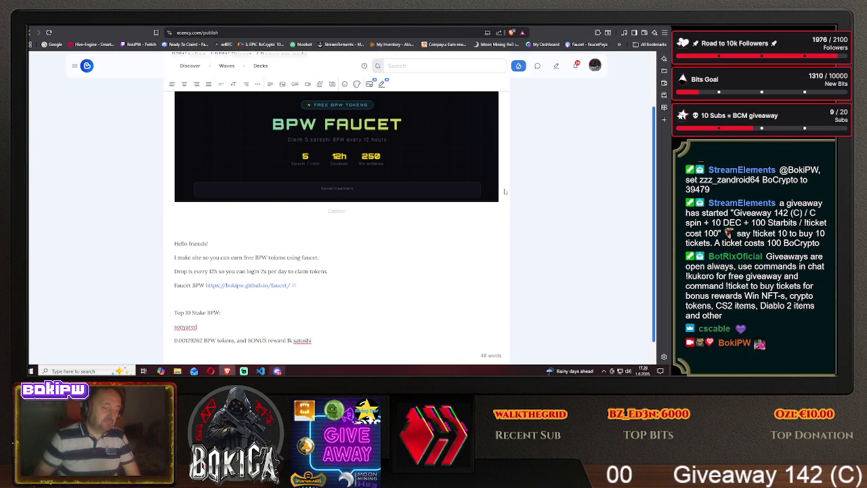
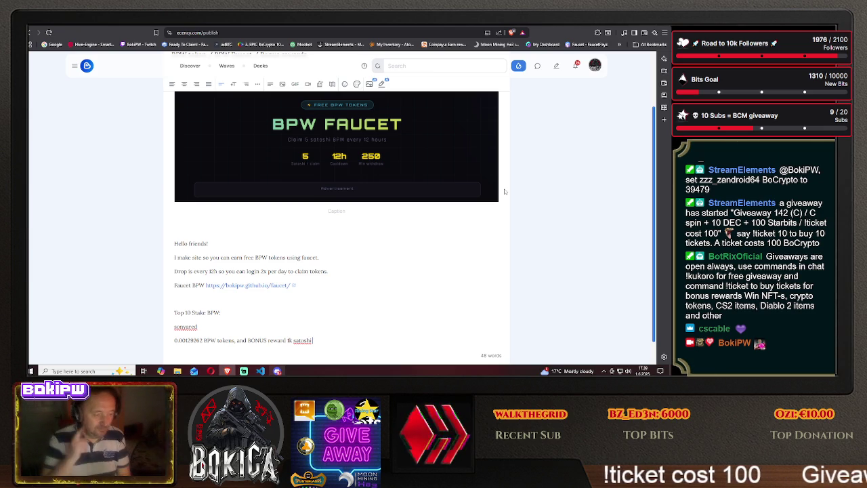
Start a new line and copy the fourth-ranked staker's account name from the BPW richlist.
{"action": "key", "text": "Return"}
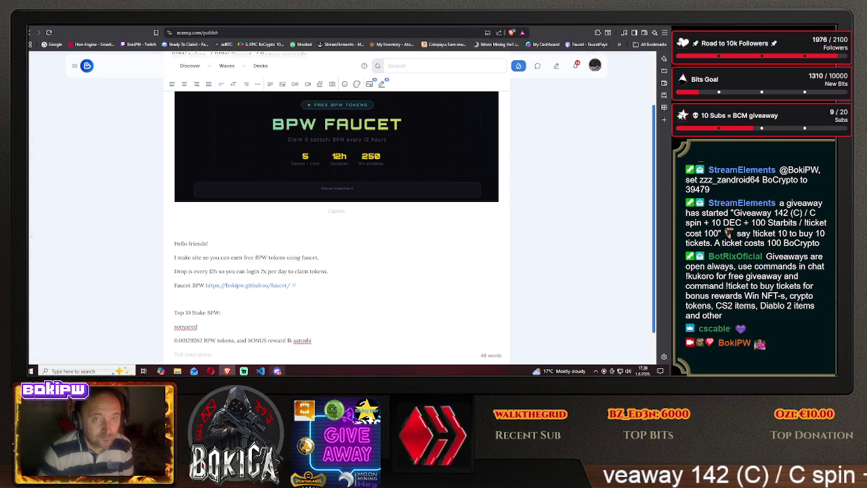
{"action": "key", "text": "ctrl+Tab"}
{"action": "left_click", "coordinate": [242, 162]}
{"action": "mouse_move", "coordinate": [242, 159]}
{"action": "left_mouse_down"}
{"action": "mouse_move", "coordinate": [217, 156]}
{"action": "mouse_move", "coordinate": [241, 174]}
{"action": "mouse_move", "coordinate": [212, 173]}
{"action": "left_mouse_up"}
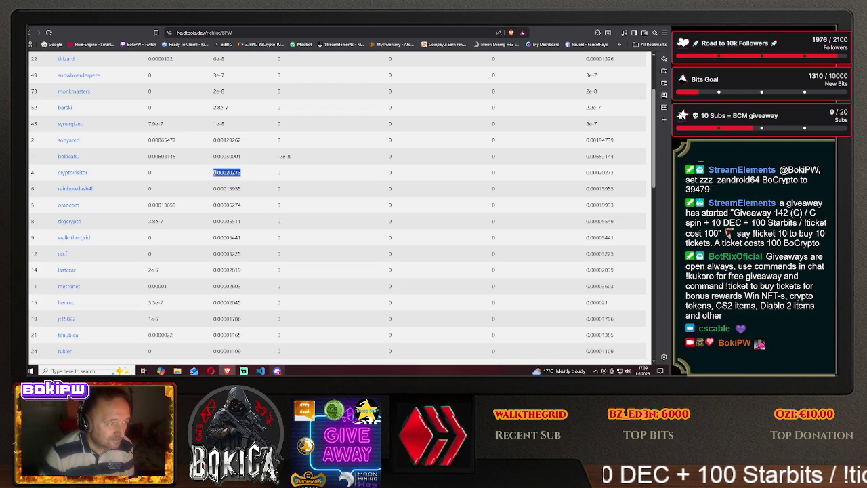
{"action": "left_click_drag", "start_coordinate": [89, 173], "coordinate": [59, 173]}
{"action": "right_click", "coordinate": [59, 173]}
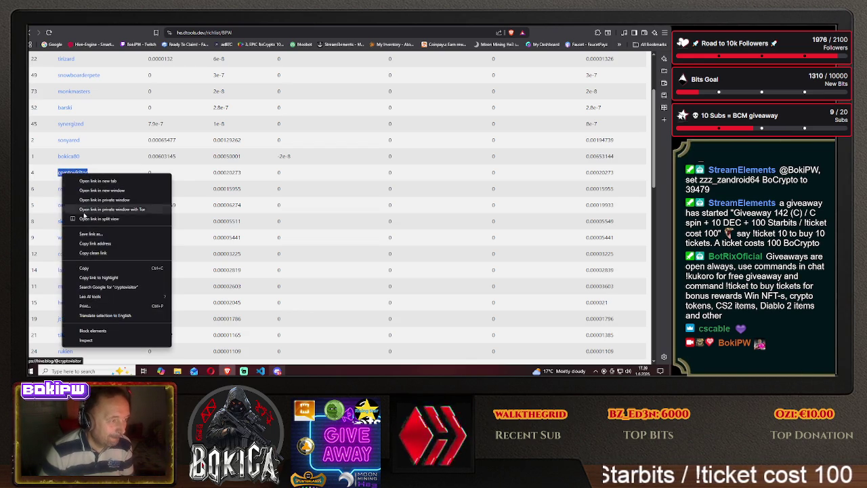
{"action": "left_click", "coordinate": [102, 268]}
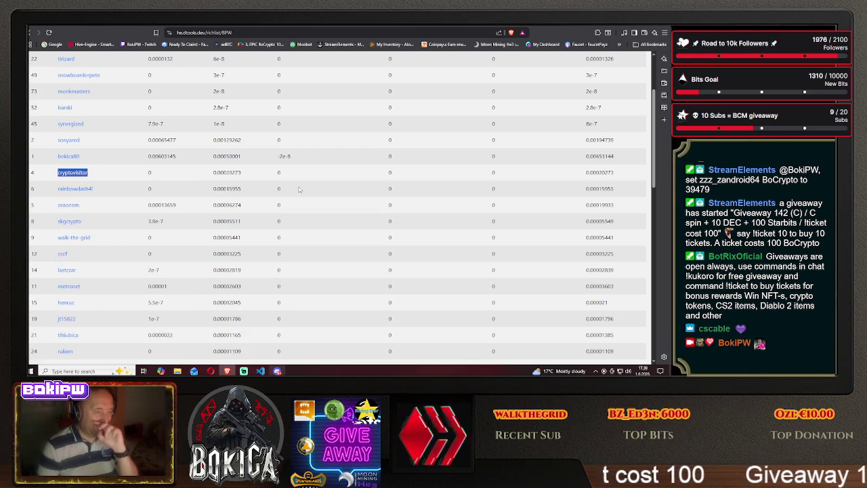
Paste the staker's name under the first staker's reward line and begin another line.
{"action": "left_click", "coordinate": [583, 26]}
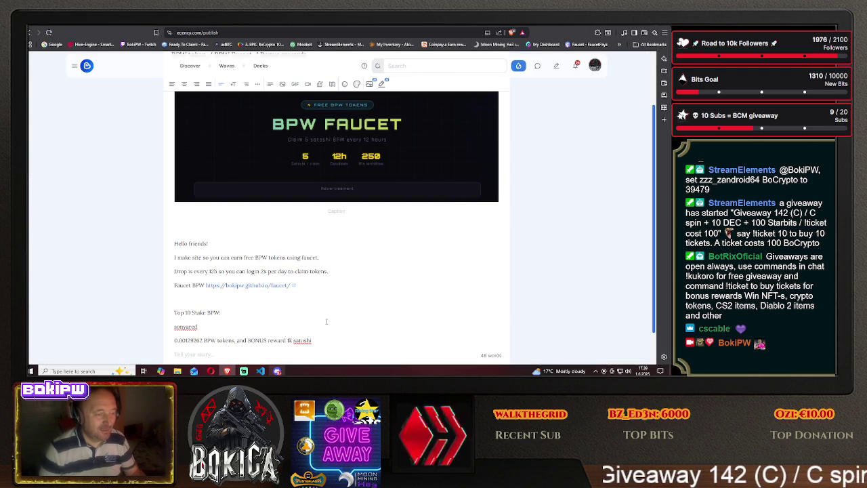
{"action": "type", "text": "cryptovisitor"}
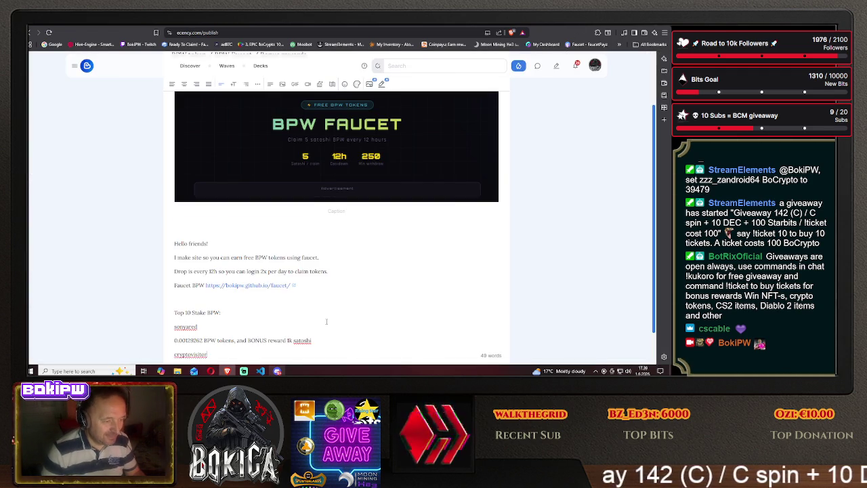
{"action": "key", "text": "Return"}
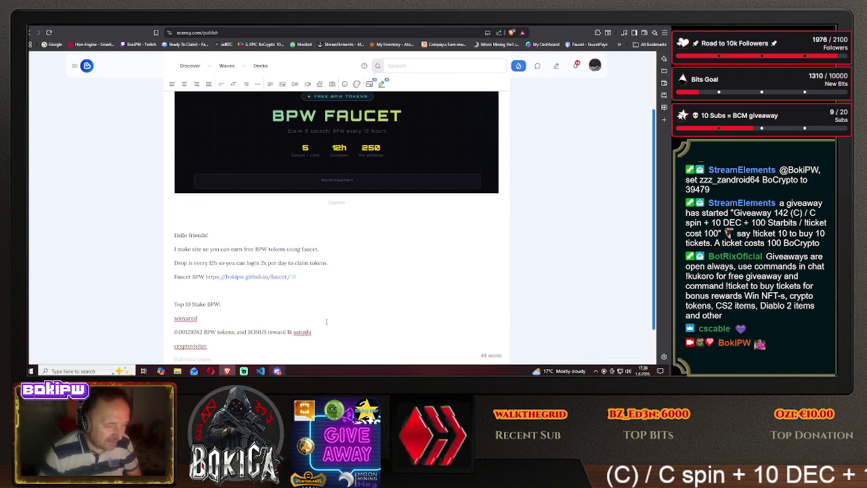
{"action": "scroll", "coordinate": [324, 321], "scroll_direction": "down", "scroll_amount": 1}
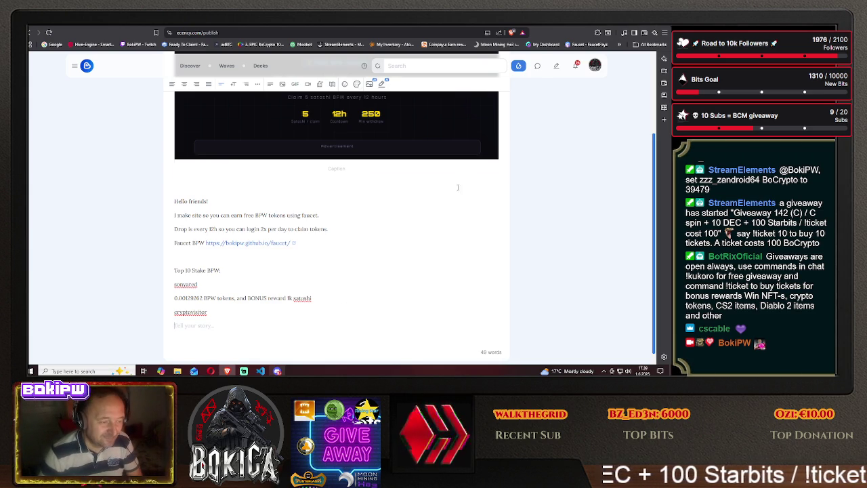
Copy the stake 0.00020273 from the richlist and paste it onto the draft's new line.
{"action": "key", "text": "ctrl+Tab"}
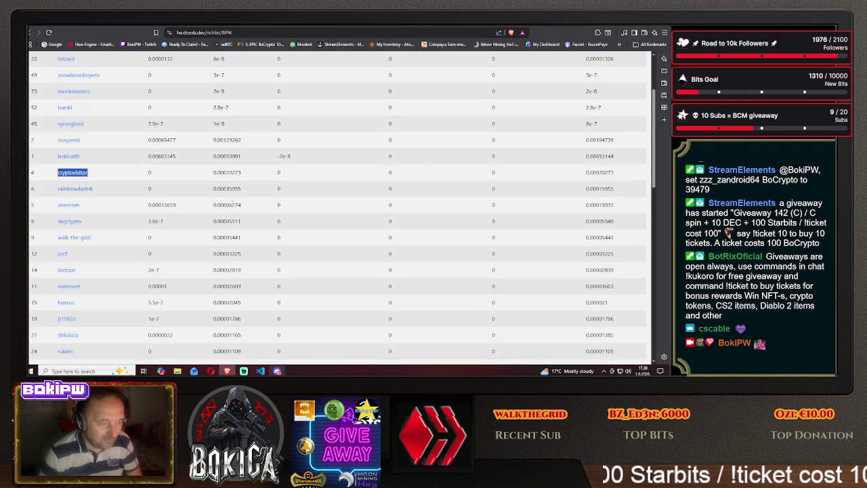
{"action": "left_click_drag", "start_coordinate": [242, 172], "coordinate": [212, 172]}
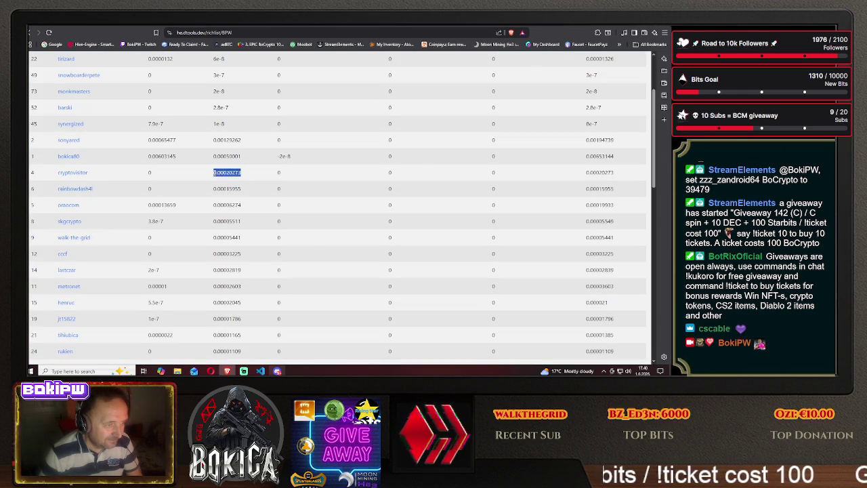
{"action": "right_click", "coordinate": [214, 171]}
{"action": "left_click", "coordinate": [233, 181]}
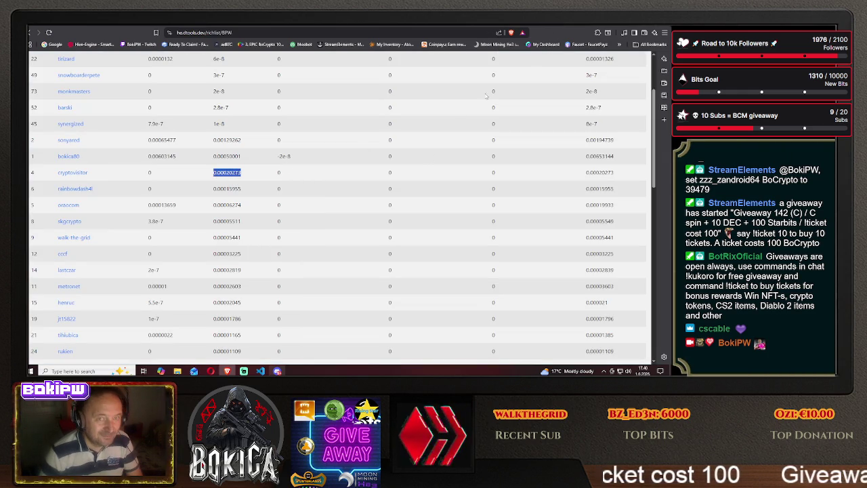
{"action": "key", "text": "ctrl+shift+Tab"}
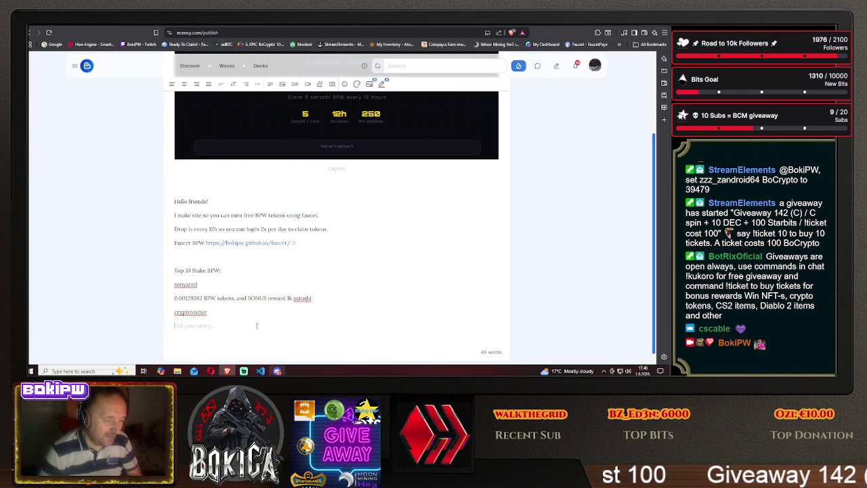
{"action": "key", "text": "ctrl+v"}
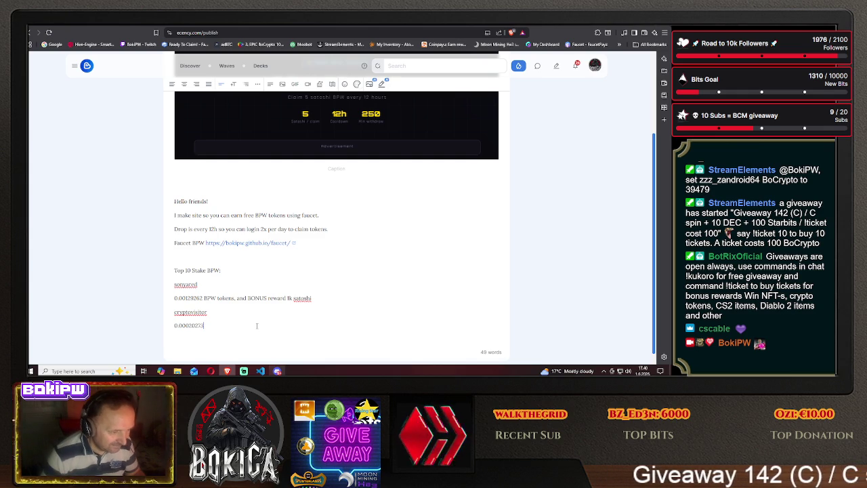
Complete the line with 'BPW tokens and BONUS reward 750 satoshi bonus'.
{"action": "type", "text": "BPW tokens and bo"}
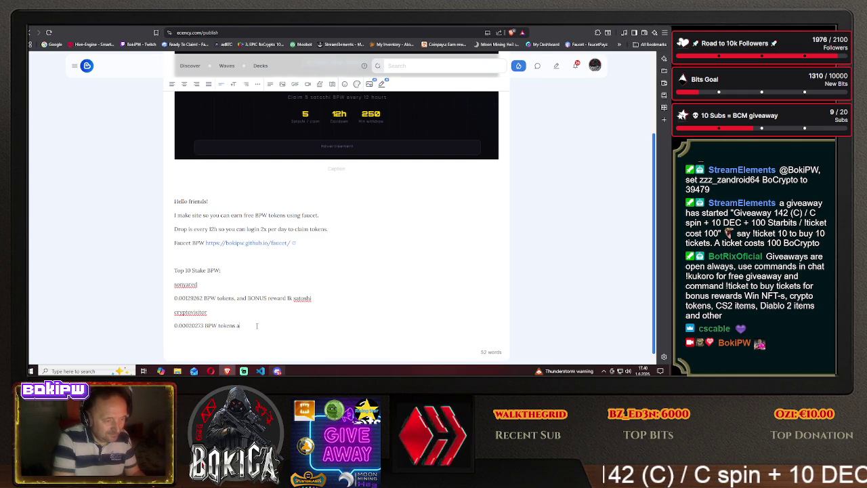
{"action": "type", "text": "nu"}
{"action": "key", "text": "BackSpace"}
{"action": "key", "text": "BackSpace"}
{"action": "type", "text": "BONUS reward"}
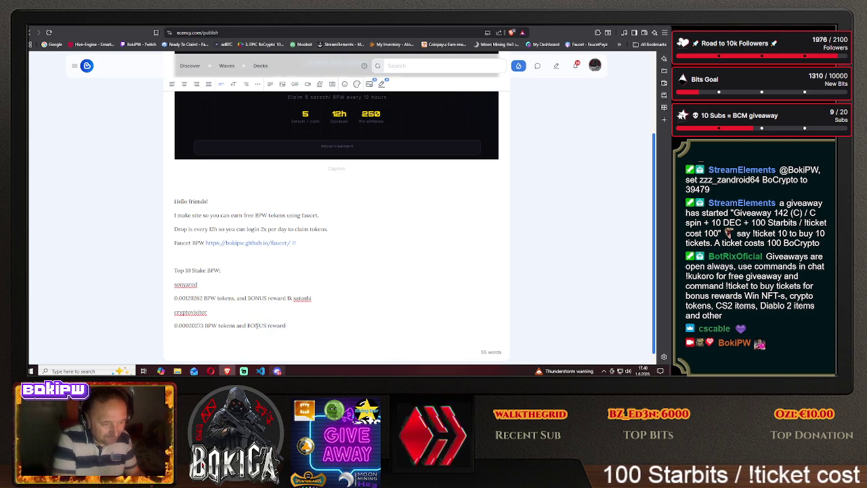
{"action": "type", "text": " 750"}
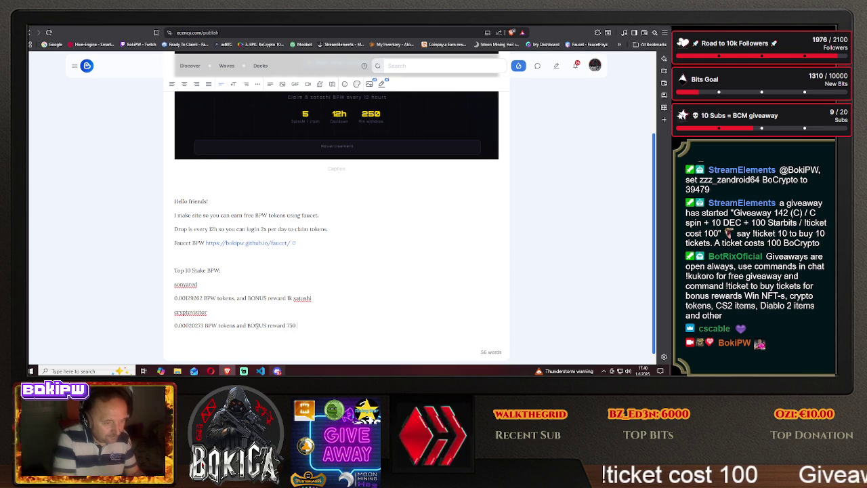
{"action": "type", "text": " satoshi"}
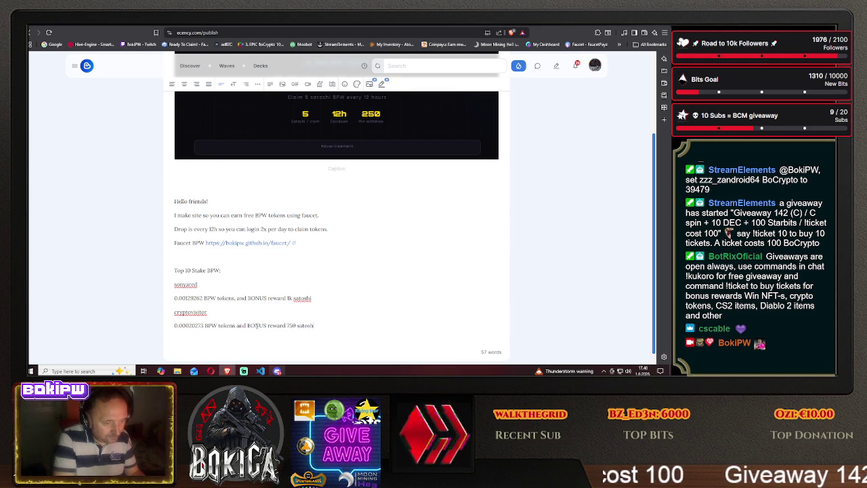
{"action": "type", "text": " bonus"}
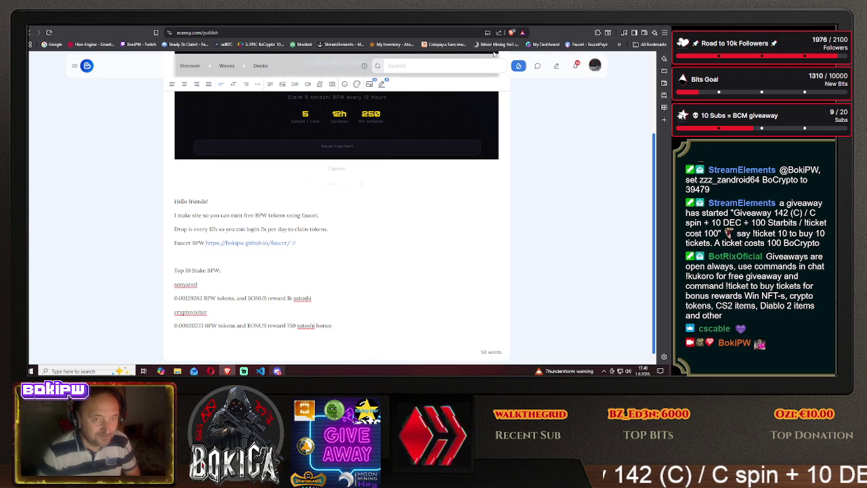
{"action": "key", "text": "ctrl+Tab"}
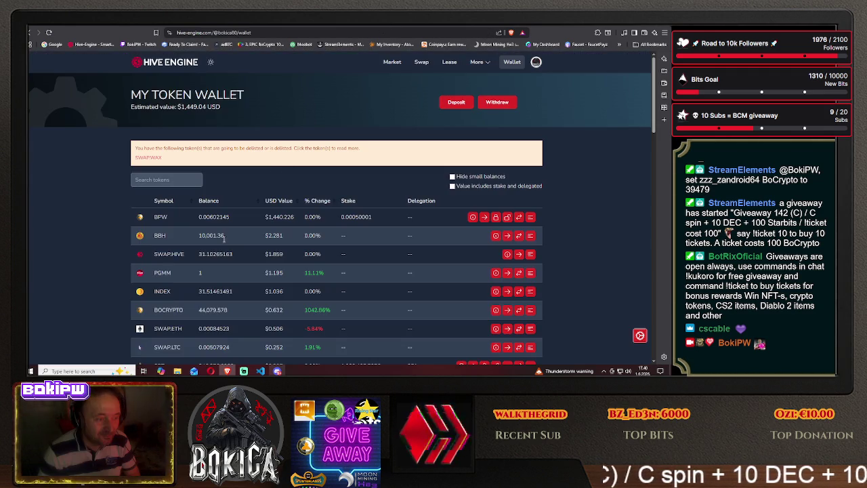
Transfer 0.00000500 BPW to the second staker with the Twitch channel link memo, approved in Keychain.
{"action": "left_click", "coordinate": [483, 217]}
{"action": "left_click", "coordinate": [274, 197]}
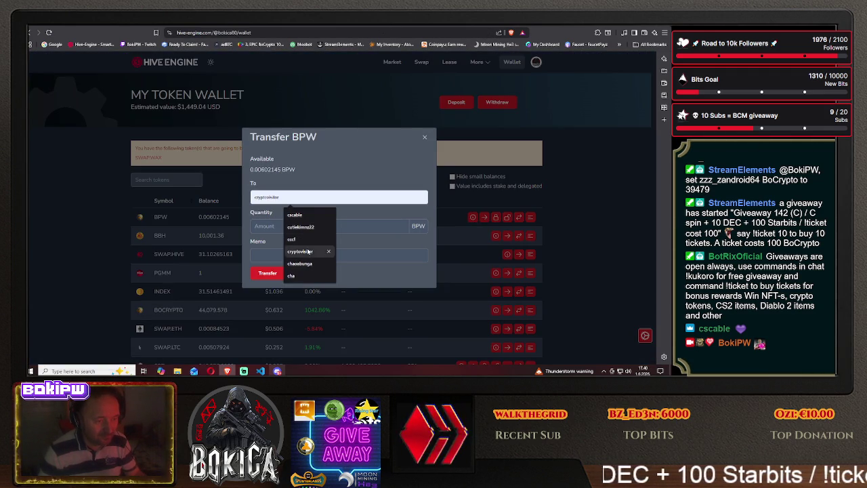
{"action": "left_click", "coordinate": [300, 251]}
{"action": "left_click", "coordinate": [266, 226]}
{"action": "type", "text": "0.00000500"}
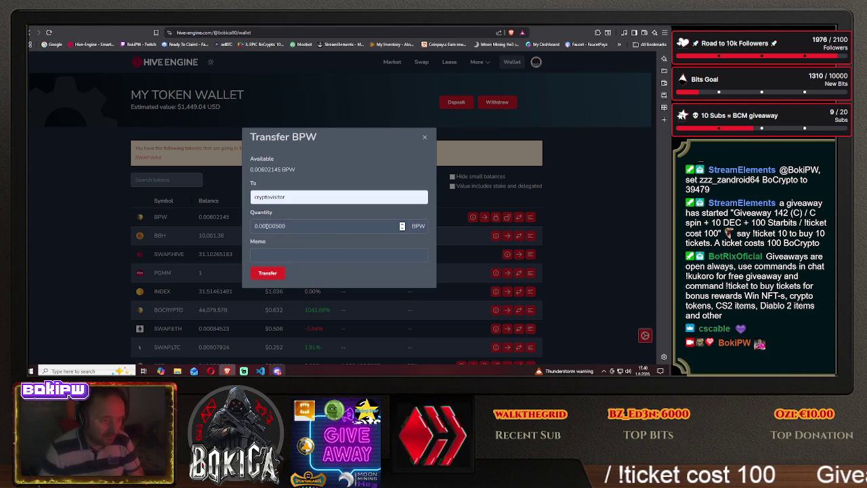
{"action": "left_click", "coordinate": [266, 255]}
{"action": "left_click", "coordinate": [300, 271]}
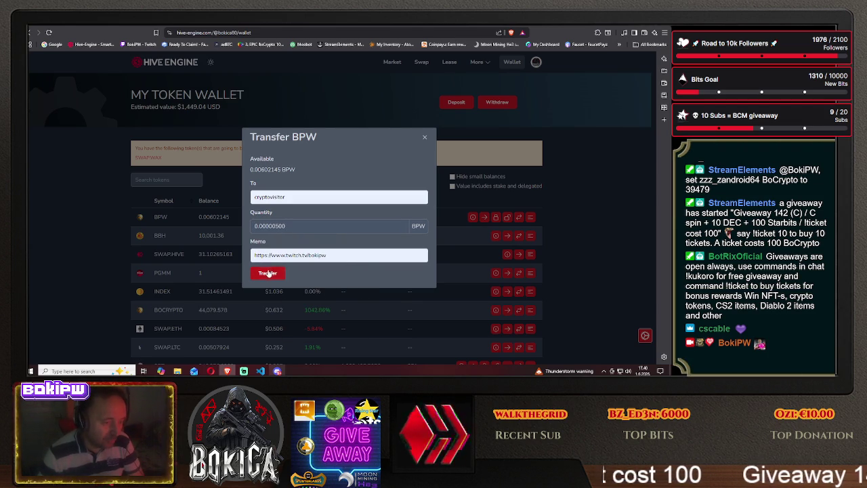
{"action": "left_click", "coordinate": [269, 272]}
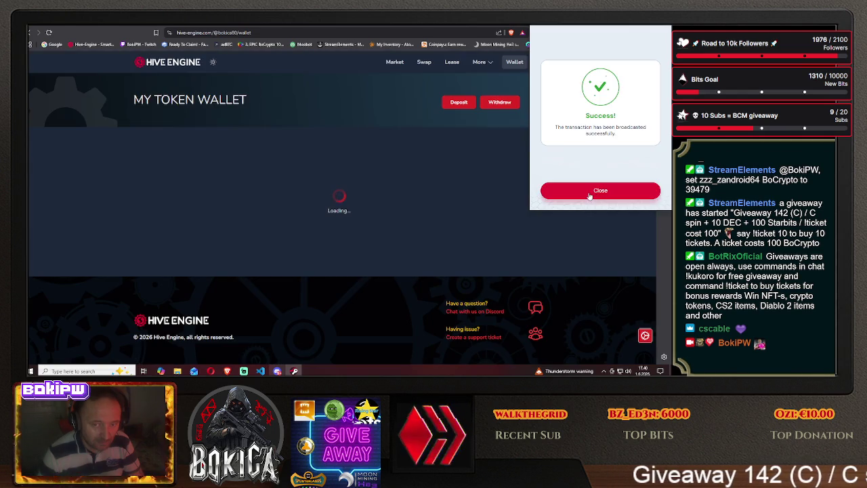
{"action": "left_click", "coordinate": [600, 190]}
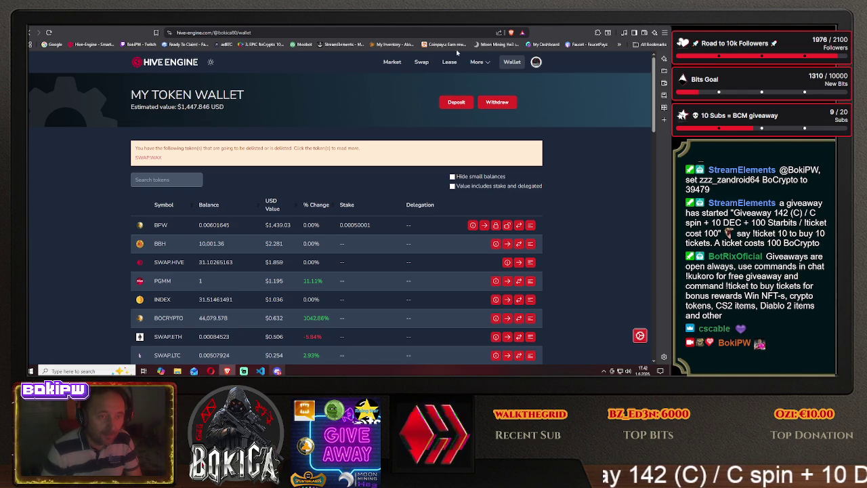
After the BPW transfer completes, switch to the streamer's Twitch channel page.
{"action": "left_click", "coordinate": [460, 26]}
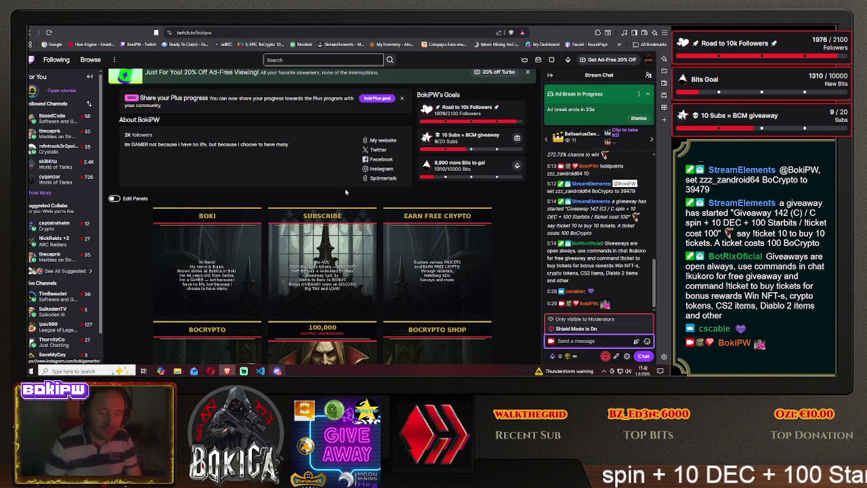
Go to Twitch's Creator Dashboard via the account menu and view Earnings analytics.
{"action": "scroll", "coordinate": [338, 198], "scroll_direction": "up", "scroll_amount": 3}
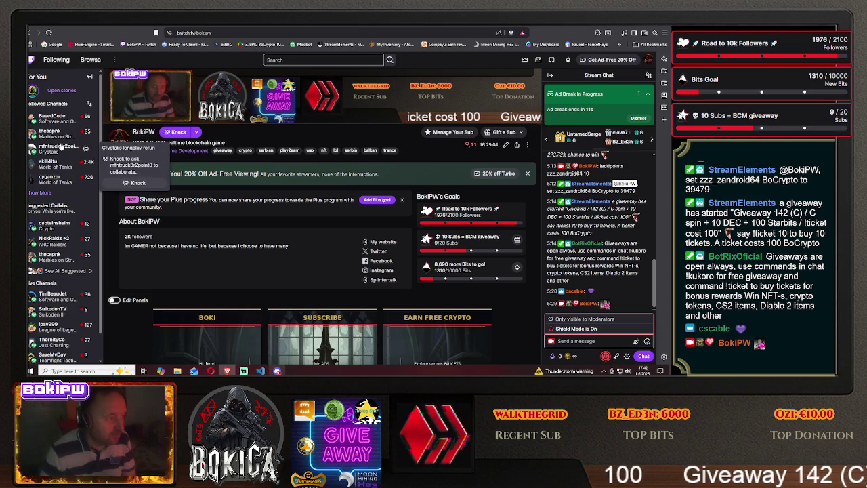
{"action": "left_click", "coordinate": [649, 60]}
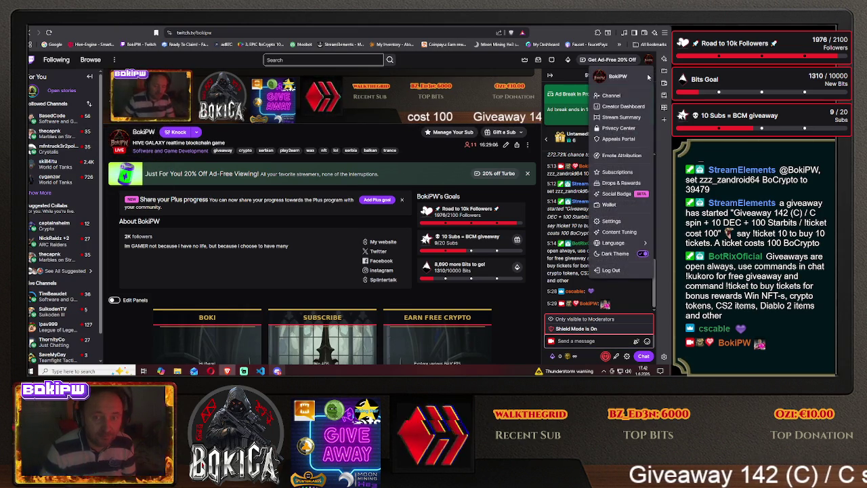
{"action": "left_click", "coordinate": [621, 106]}
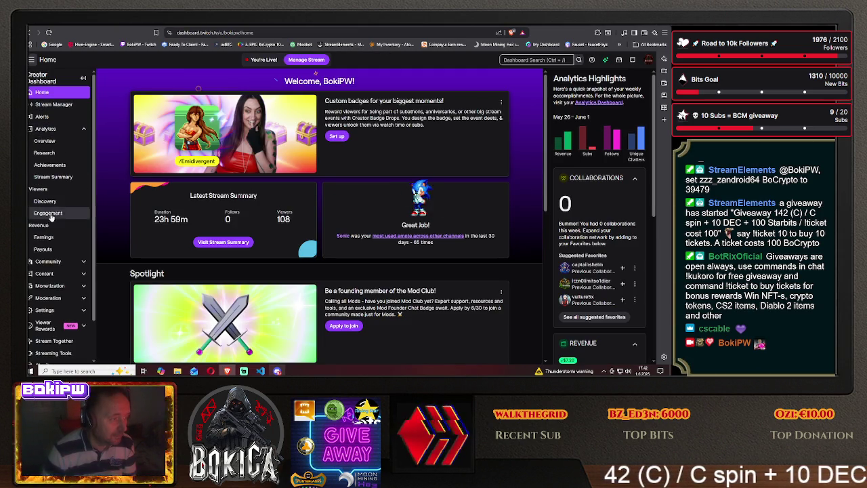
{"action": "left_click", "coordinate": [46, 237]}
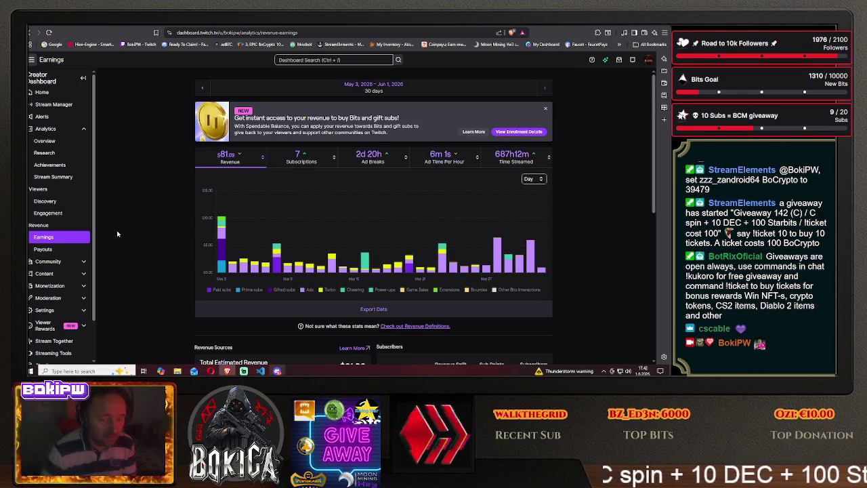
Compute 6 × 30 = 180 in Calculator beside the 30-day revenue chart, then minimize it.
{"action": "mouse_move", "coordinate": [241, 251]}
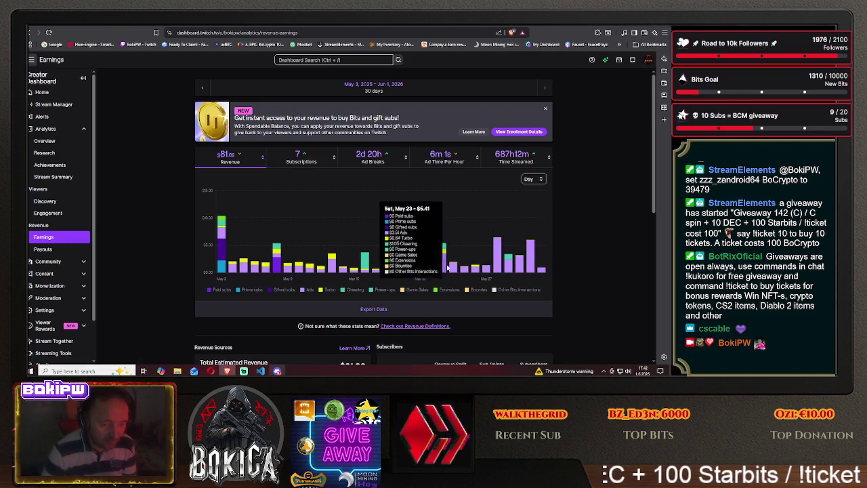
{"action": "mouse_move", "coordinate": [531, 268]}
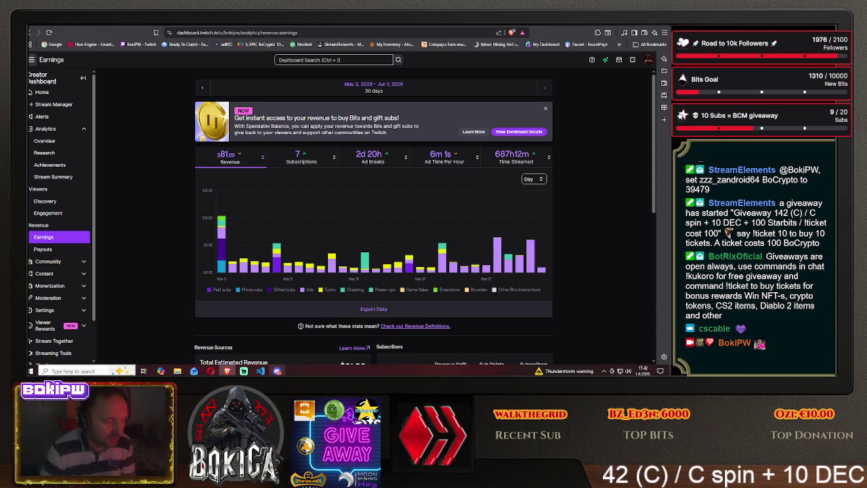
{"action": "left_click", "coordinate": [77, 370]}
{"action": "left_click", "coordinate": [228, 195]}
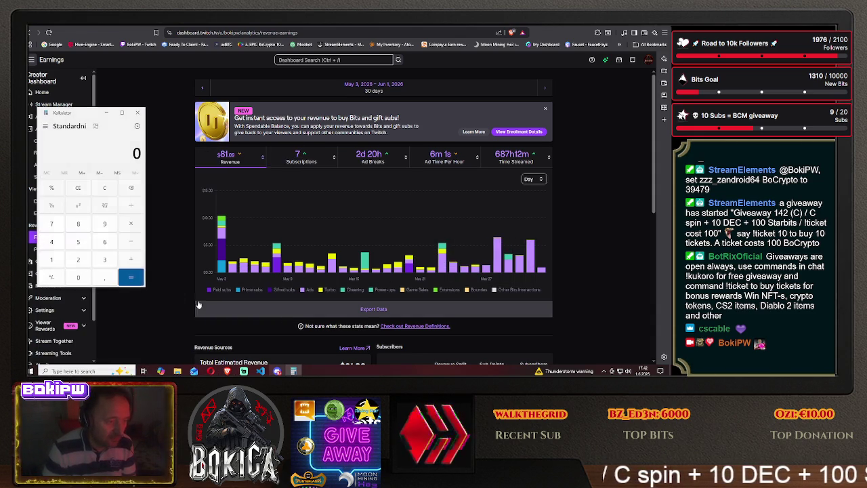
{"action": "left_click", "coordinate": [105, 241]}
{"action": "left_click", "coordinate": [104, 259]}
{"action": "left_click", "coordinate": [78, 277]}
{"action": "left_click", "coordinate": [131, 277]}
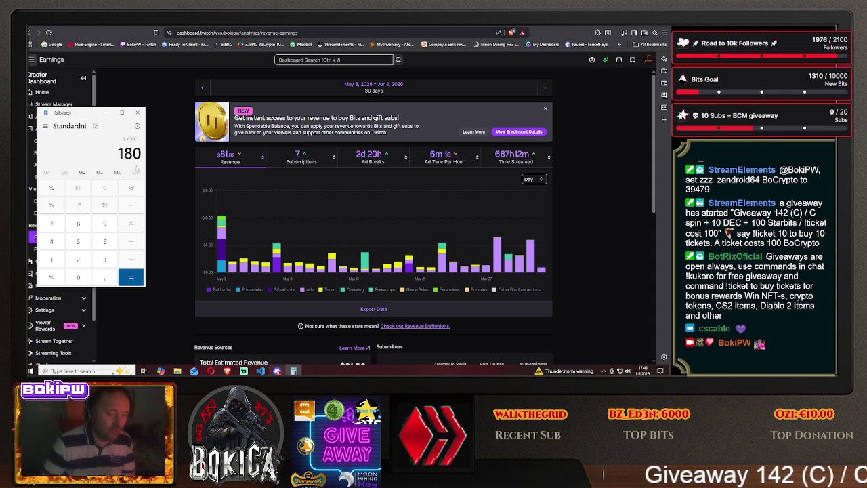
{"action": "mouse_move", "coordinate": [462, 271]}
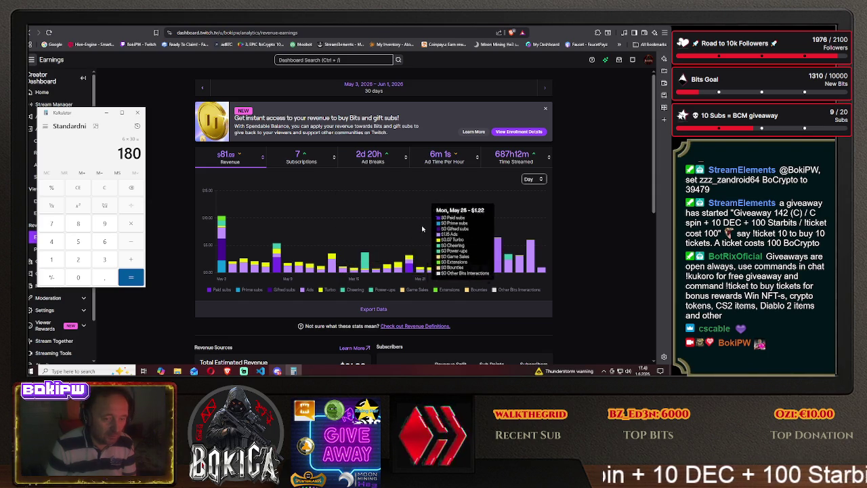
{"action": "left_click", "coordinate": [106, 113]}
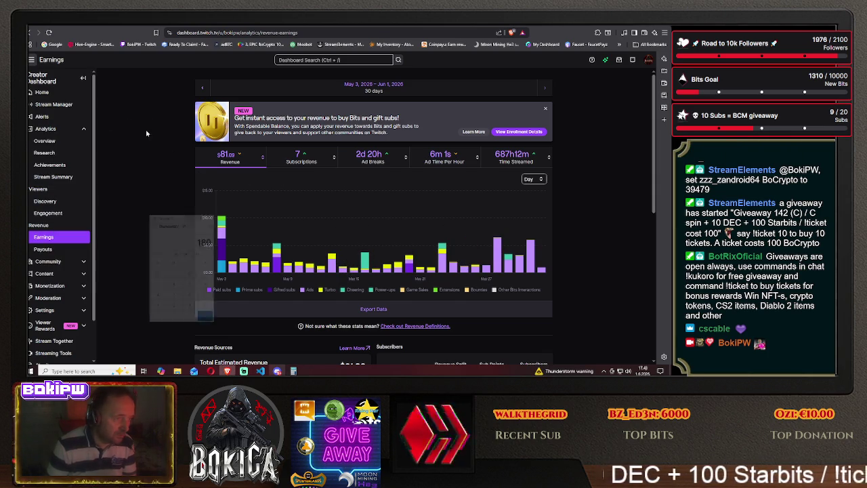
Check the Payouts threshold progress, review Earnings revenue sources, then return to Payouts.
{"action": "left_click", "coordinate": [59, 248]}
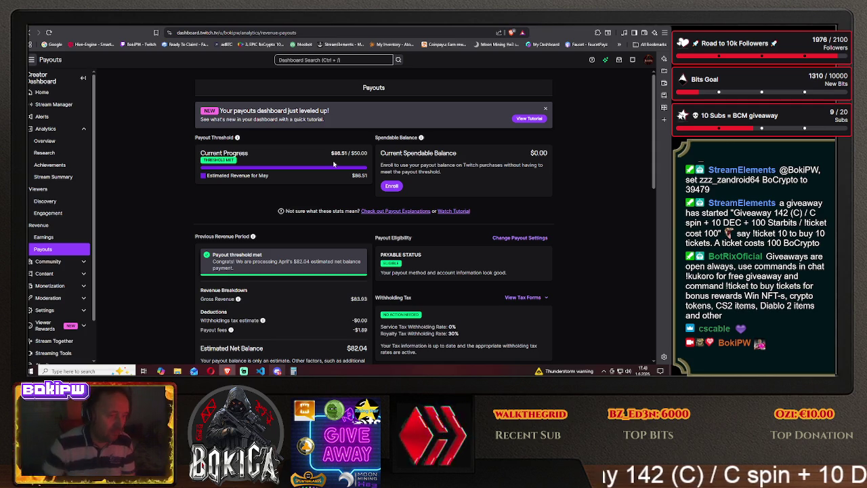
{"action": "left_click", "coordinate": [51, 237]}
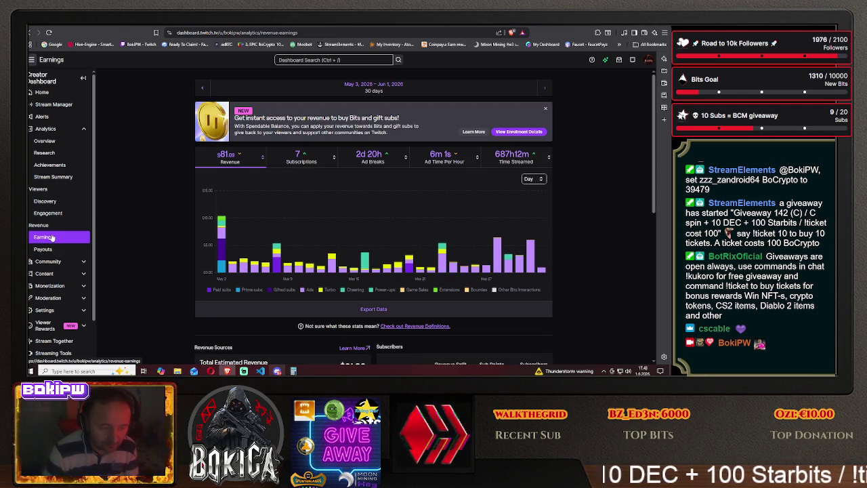
{"action": "scroll", "coordinate": [52, 236], "scroll_direction": "down", "scroll_amount": 2}
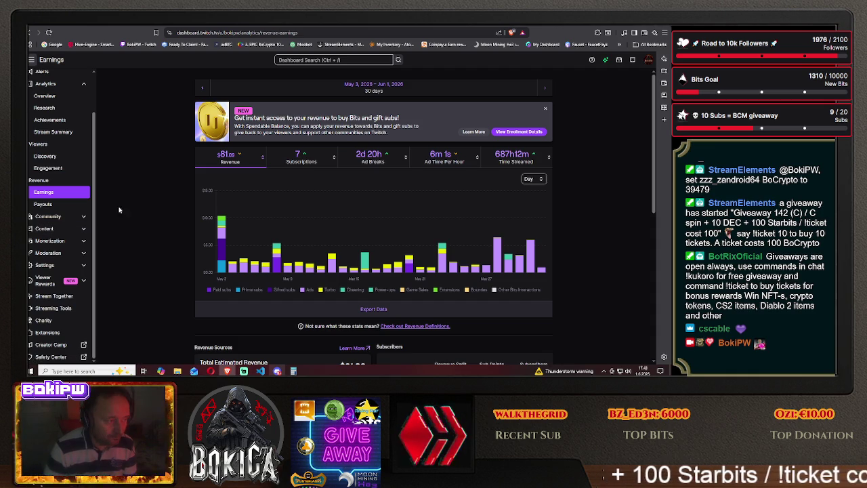
{"action": "scroll", "coordinate": [126, 205], "scroll_direction": "down", "scroll_amount": 2}
{"action": "scroll", "coordinate": [126, 207], "scroll_direction": "up", "scroll_amount": 2}
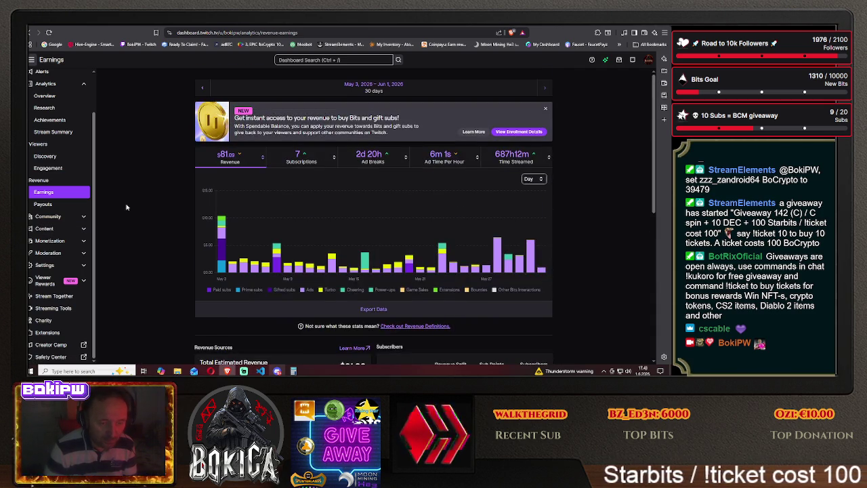
{"action": "scroll", "coordinate": [126, 207], "scroll_direction": "down", "scroll_amount": 3}
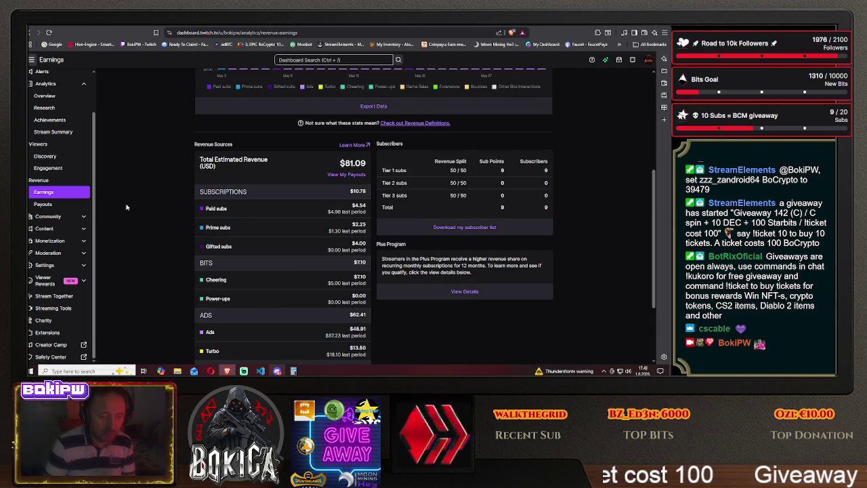
{"action": "scroll", "coordinate": [126, 207], "scroll_direction": "up", "scroll_amount": 3}
{"action": "left_click", "coordinate": [72, 204]}
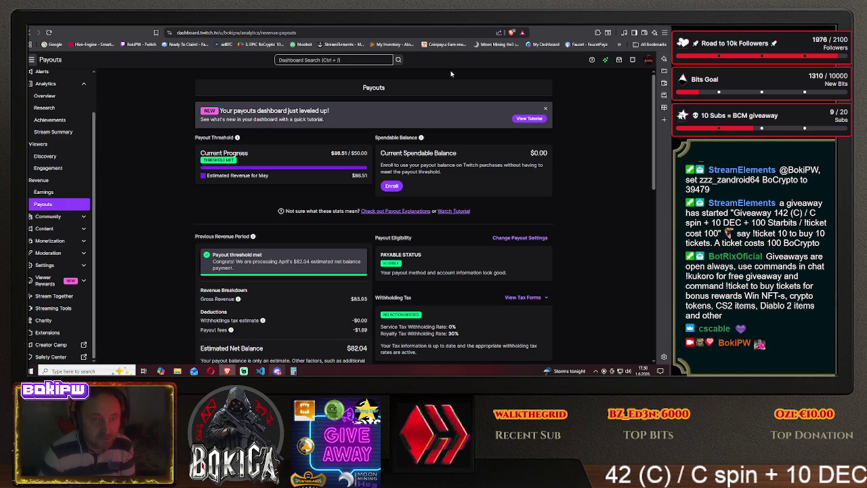
Review the BPW transfer history in the token wallet and start a new line in the draft.
{"action": "left_click", "coordinate": [585, 24]}
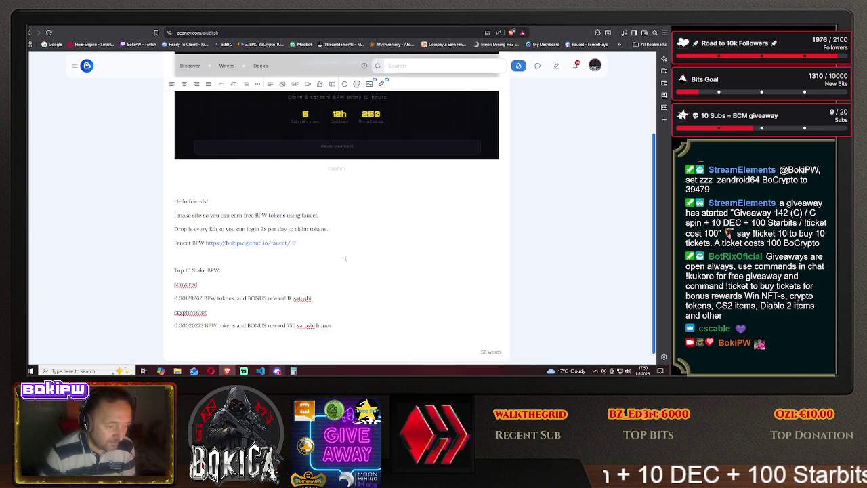
{"action": "left_click", "coordinate": [378, 27]}
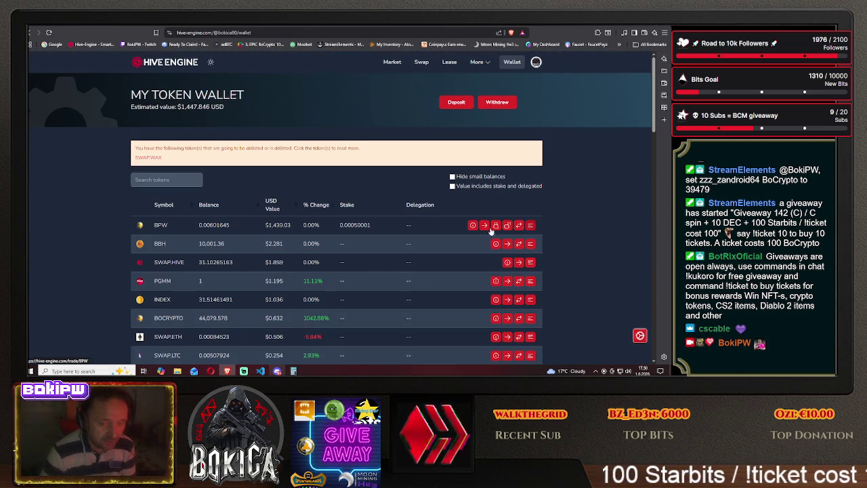
{"action": "left_click", "coordinate": [520, 226]}
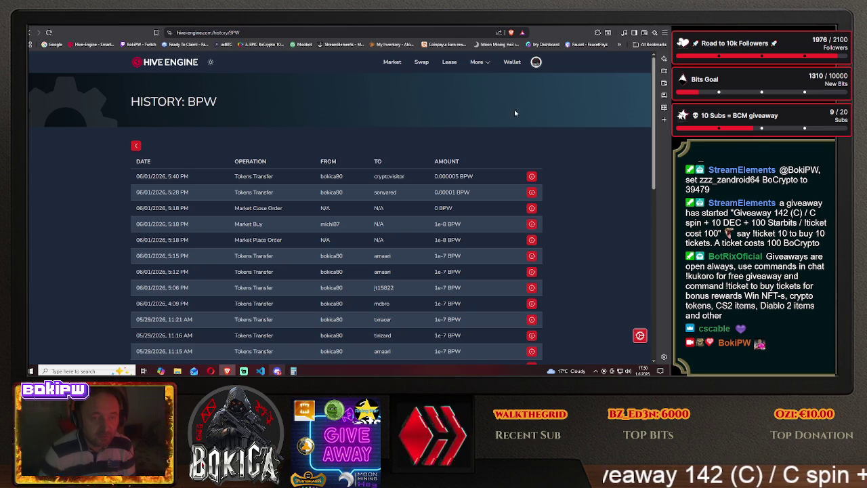
{"action": "key", "text": "ctrl+Tab"}
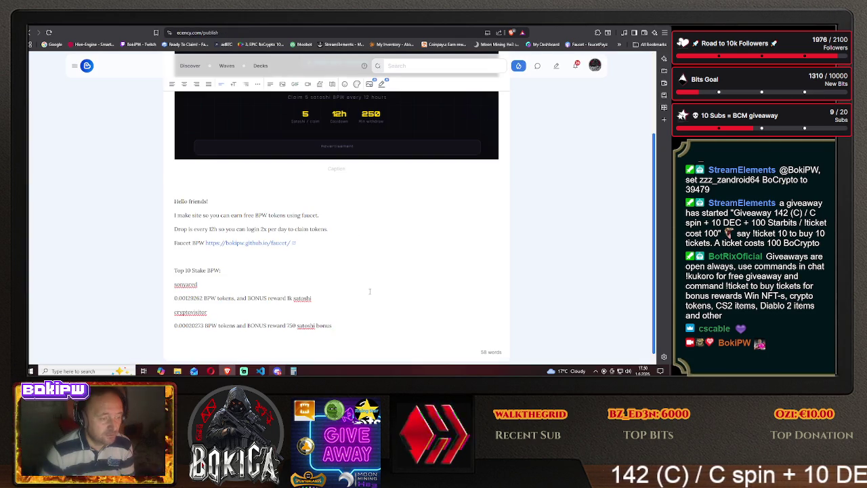
{"action": "key", "text": "Return"}
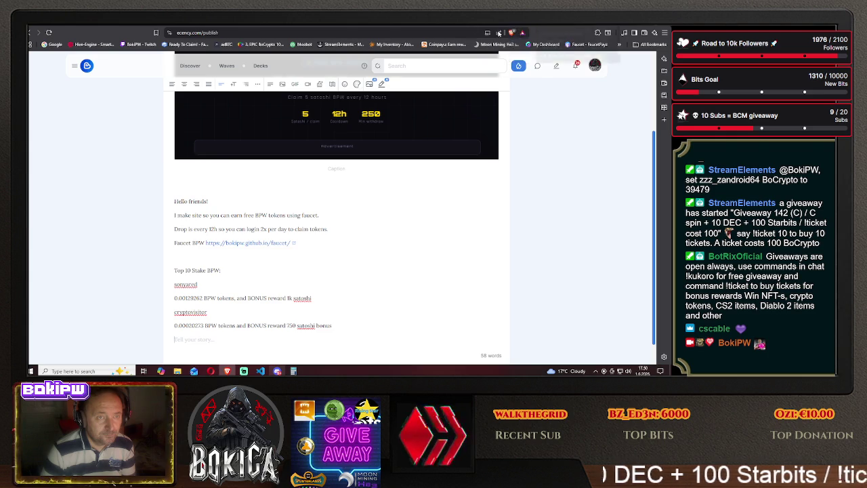
{"action": "left_click", "coordinate": [440, 21]}
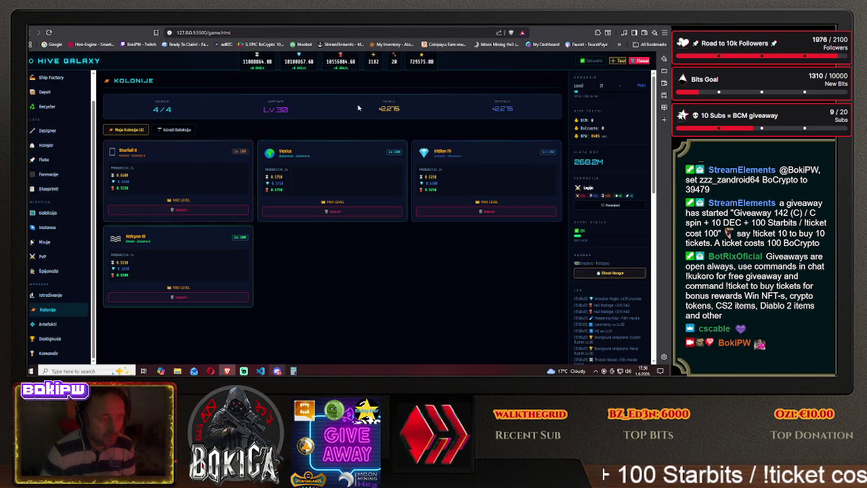
{"action": "left_click", "coordinate": [547, 25]}
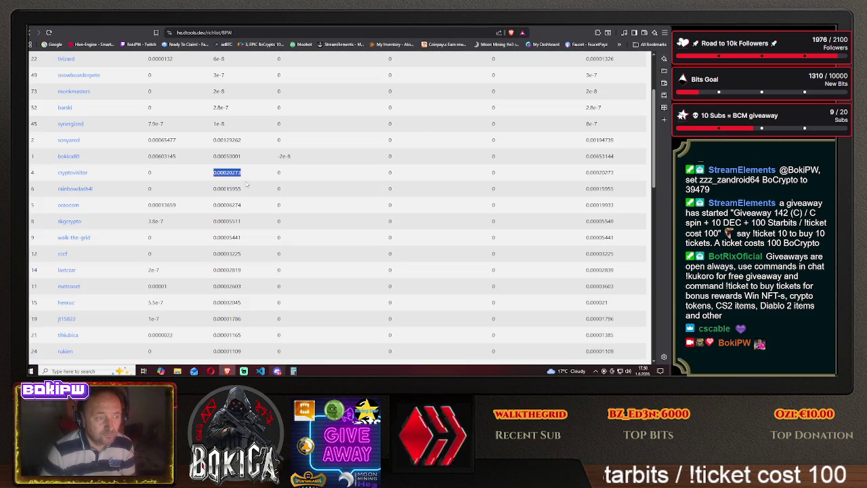
{"action": "left_click_drag", "start_coordinate": [99, 191], "coordinate": [57, 193]}
{"action": "key", "text": "ctrl+c"}
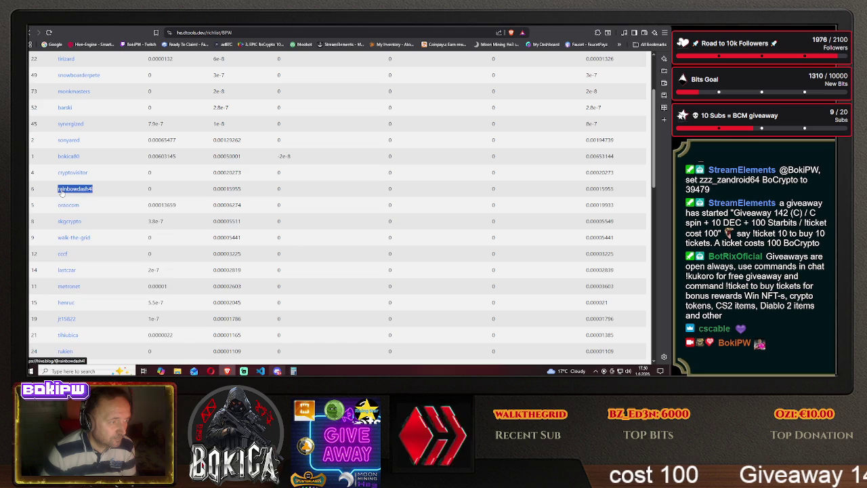
{"action": "right_click", "coordinate": [61, 193]}
{"action": "left_click", "coordinate": [86, 226]}
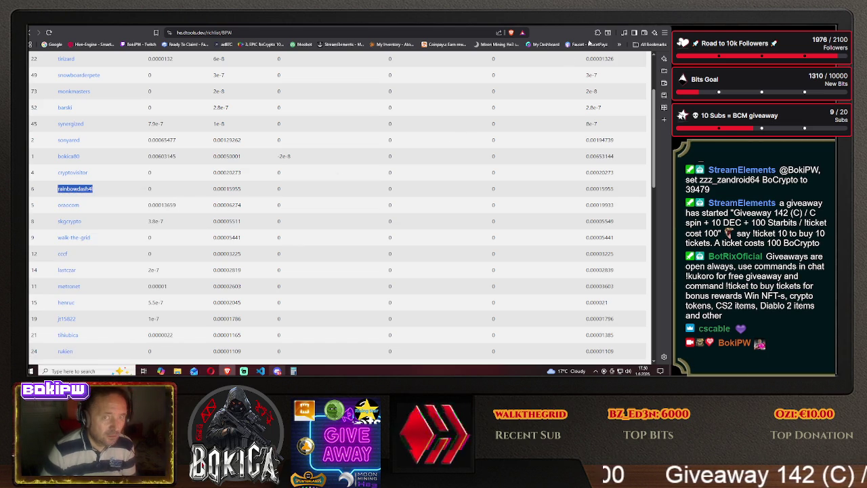
{"action": "left_click", "coordinate": [584, 28]}
{"action": "left_click", "coordinate": [345, 335]}
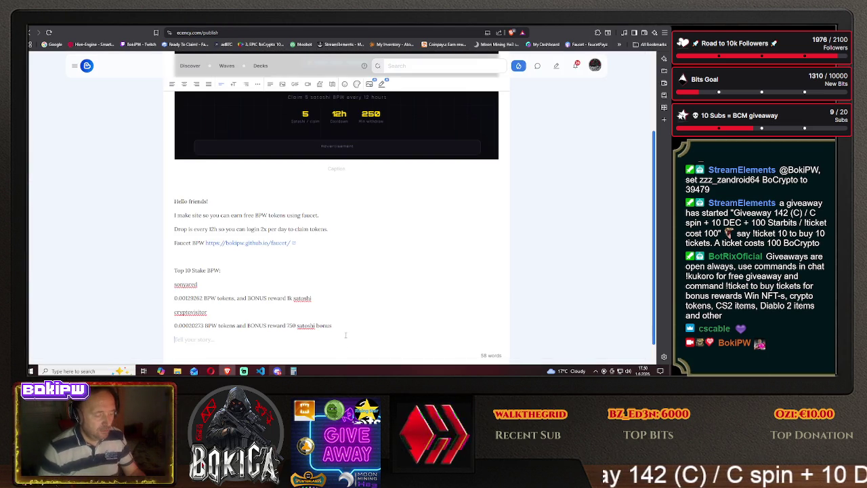
{"action": "key", "text": "ctrl+v"}
{"action": "key", "text": "Return"}
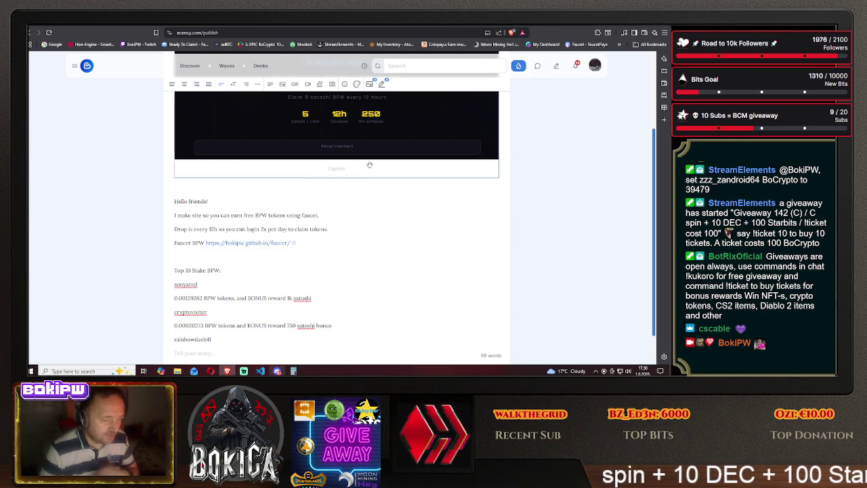
{"action": "key", "text": "ctrl+Tab"}
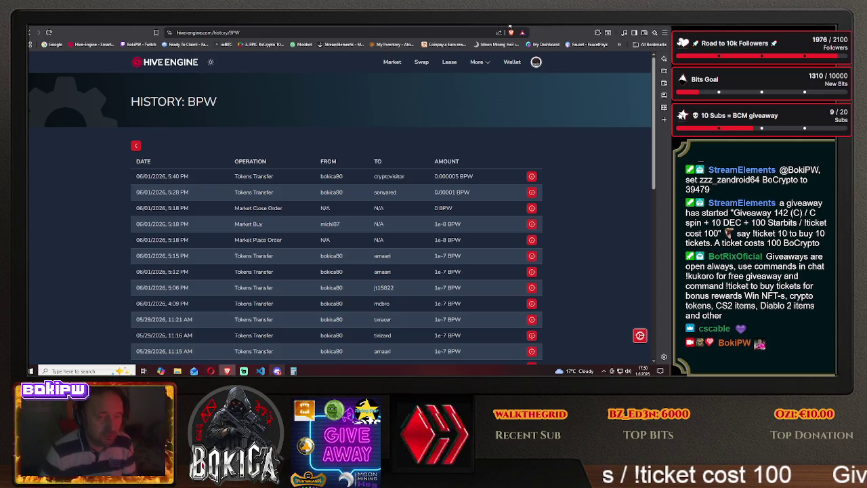
{"action": "key", "text": "ctrl+Tab"}
{"action": "left_click_drag", "start_coordinate": [251, 191], "coordinate": [215, 190]}
{"action": "right_click", "coordinate": [216, 189]}
{"action": "left_click", "coordinate": [233, 196]}
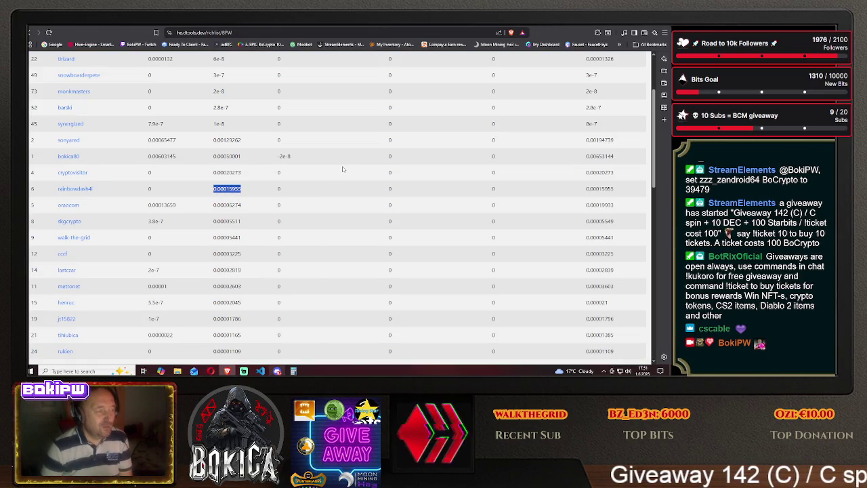
{"action": "key", "text": "ctrl+Tab"}
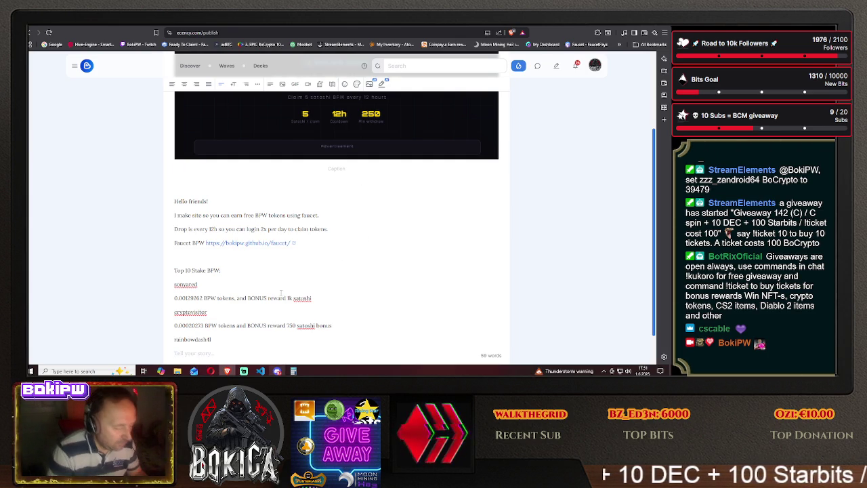
{"action": "type", "text": "0.00015955"}
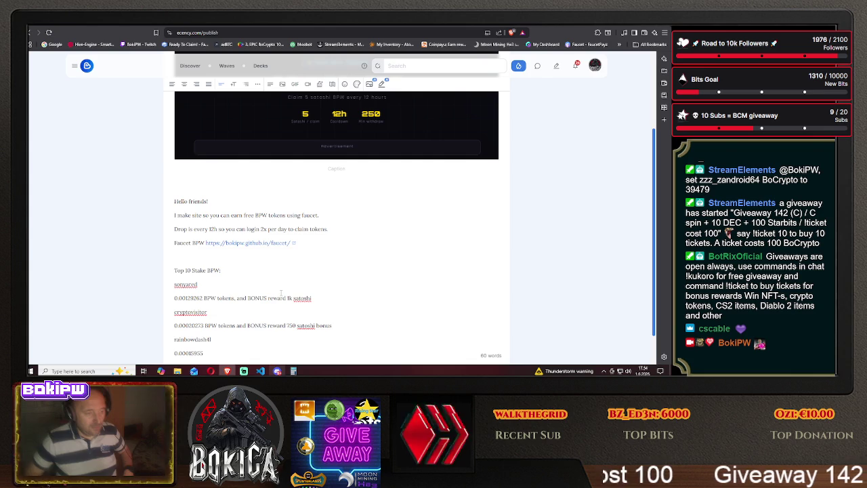
Add '500 satoshi BPW' to the third staker's line, then load the Hive Engine token wallet.
{"action": "type", "text": "50"}
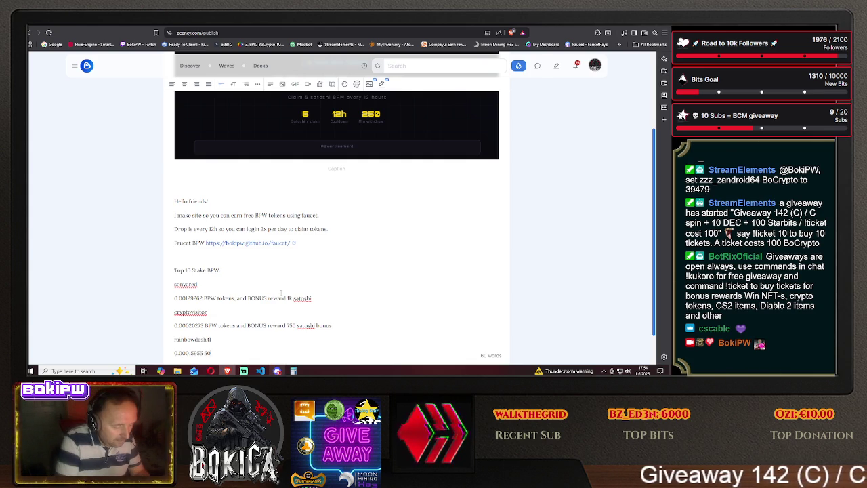
{"action": "type", "text": "0 satoshi BPW"}
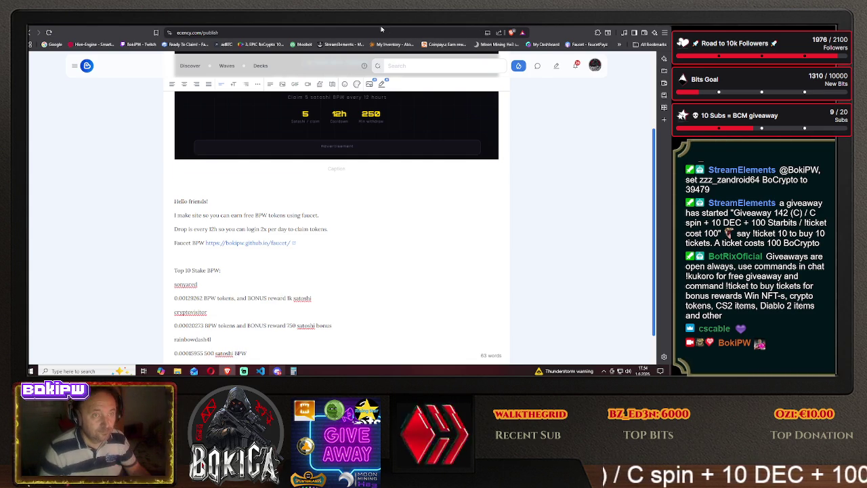
{"action": "key", "text": "ctrl+Tab"}
{"action": "left_click", "coordinate": [512, 63]}
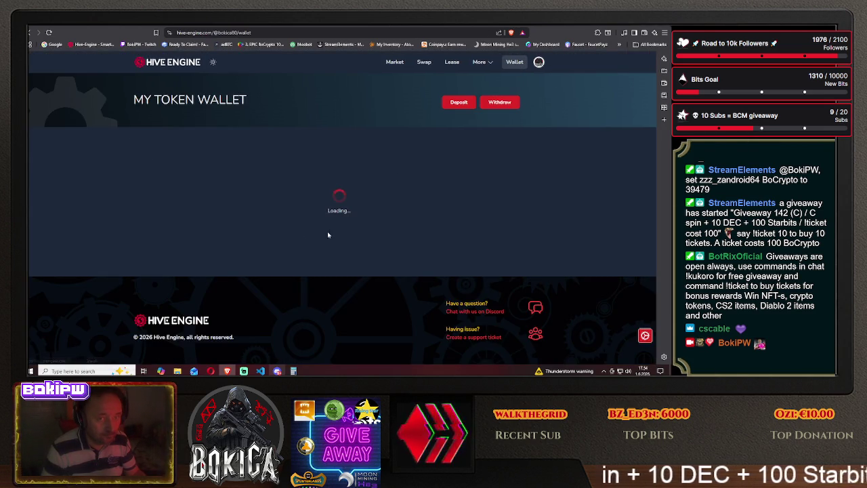
Send 0.00000500 BPW to the third staker with the Twitch link memo, confirmed in Keychain.
{"action": "left_click", "coordinate": [484, 217]}
{"action": "left_click", "coordinate": [312, 196]}
{"action": "type", "text": "ra"}
{"action": "left_click", "coordinate": [301, 215]}
{"action": "left_click", "coordinate": [278, 225]}
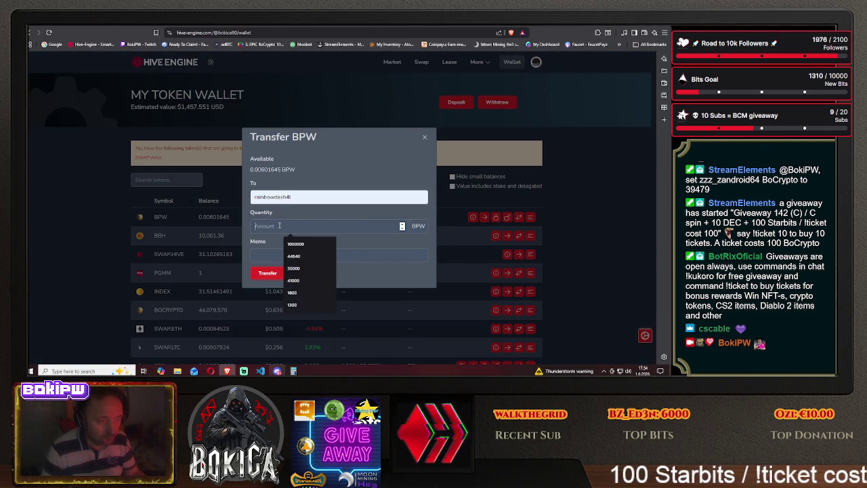
{"action": "type", "text": "0.00"}
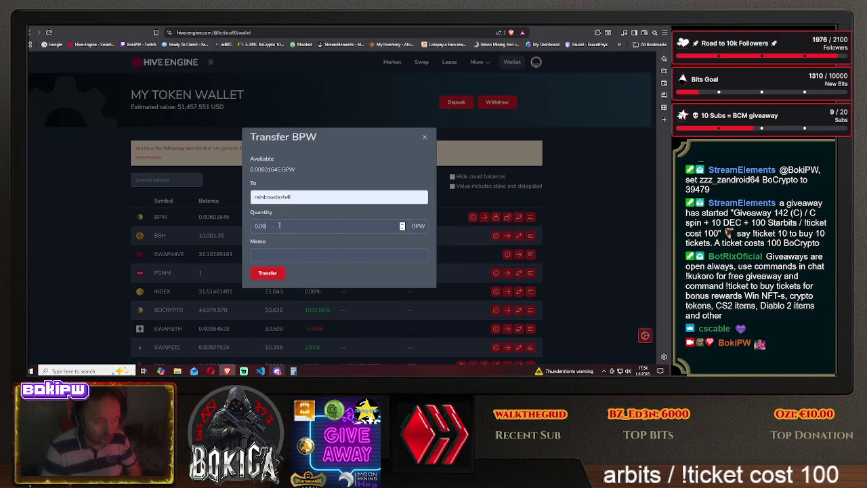
{"action": "type", "text": "000500"}
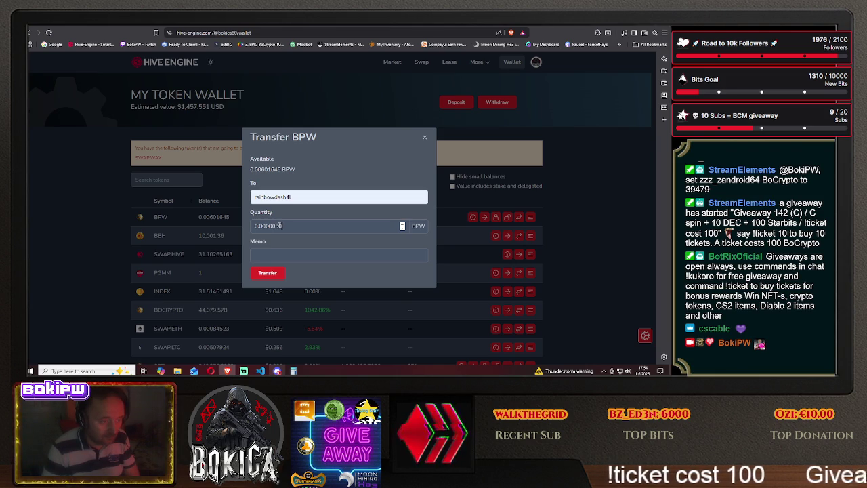
{"action": "left_click", "coordinate": [269, 252]}
{"action": "left_click", "coordinate": [270, 272]}
{"action": "left_click", "coordinate": [267, 273]}
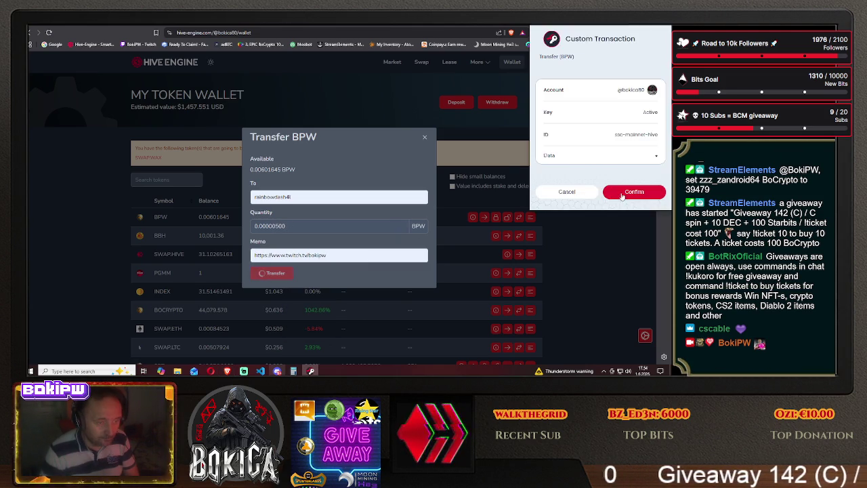
{"action": "left_click", "coordinate": [622, 193]}
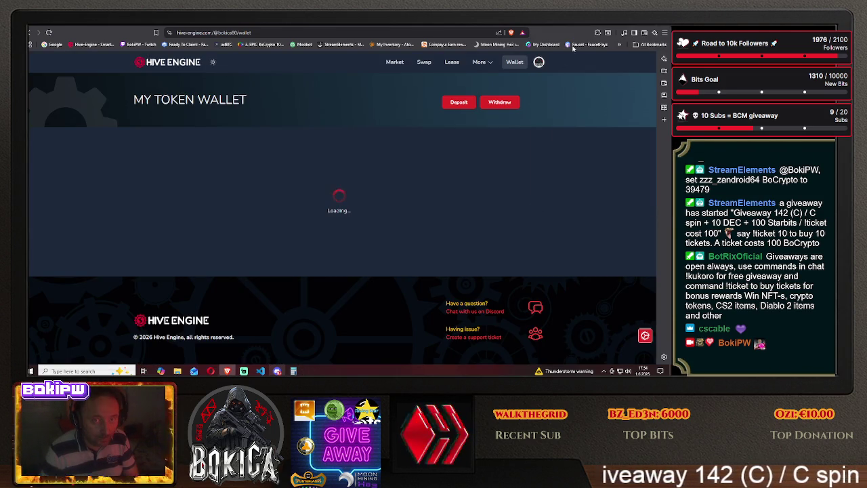
Back in the Ecency draft, start a new line below the stakers list.
{"action": "key", "text": "ctrl+Tab"}
{"action": "scroll", "coordinate": [345, 237], "scroll_direction": "down", "scroll_amount": 2}
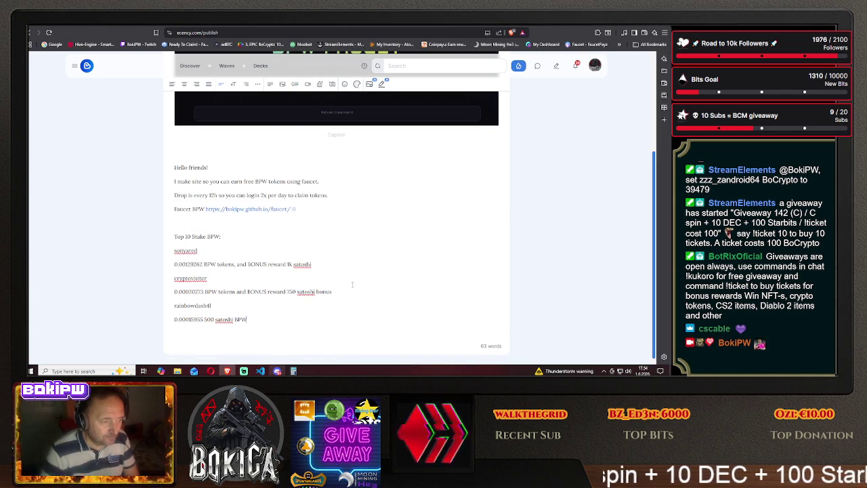
{"action": "key", "text": "Return"}
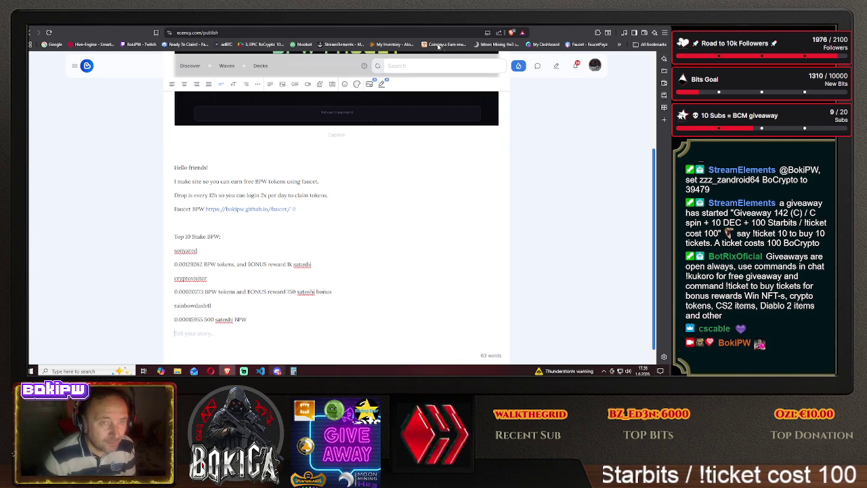
Glance at the Hive Galaxy game tab, then come back to the post draft.
{"action": "key", "text": "ctrl+Tab"}
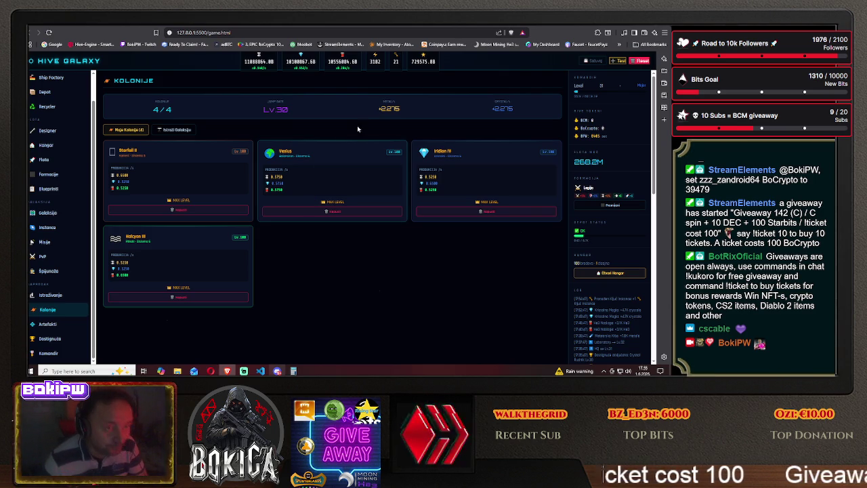
{"action": "left_click", "coordinate": [582, 27]}
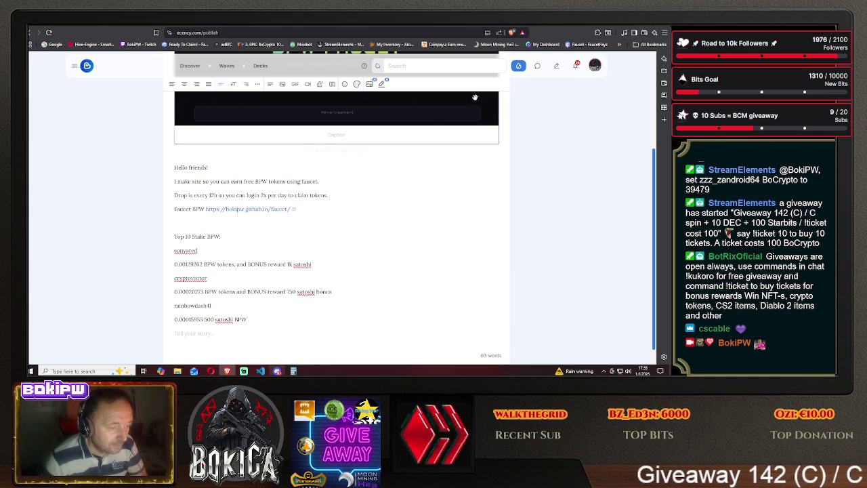
Paste the fourth staker's username from the BPW richlist and mark the third staker's 500 satoshi bonus with 'and BONUS'.
{"action": "left_click", "coordinate": [425, 26]}
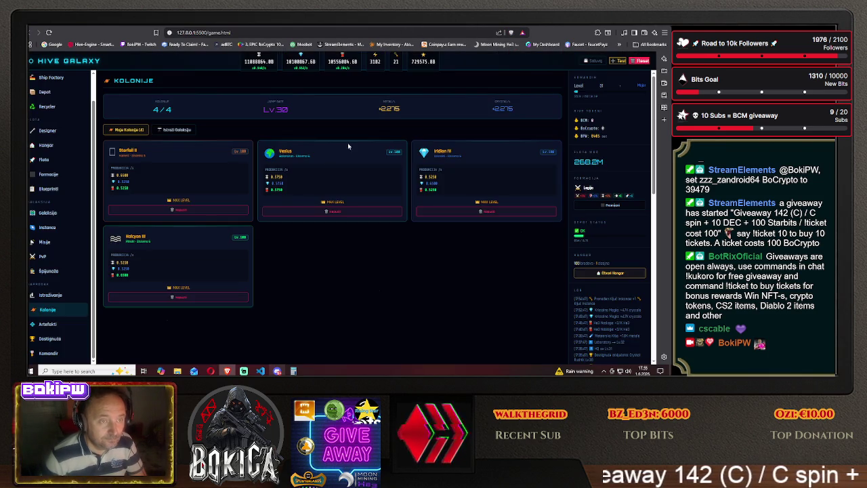
{"action": "left_click", "coordinate": [544, 25]}
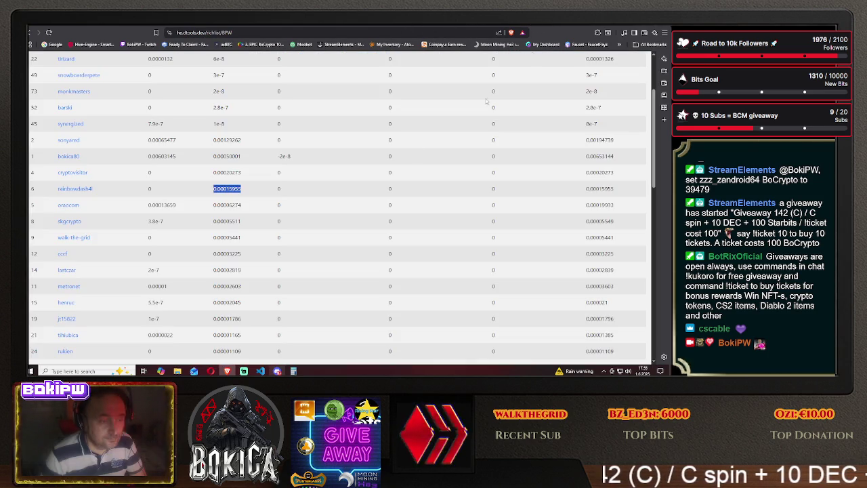
{"action": "left_click_drag", "start_coordinate": [84, 208], "coordinate": [58, 205]}
{"action": "right_click", "coordinate": [74, 207]}
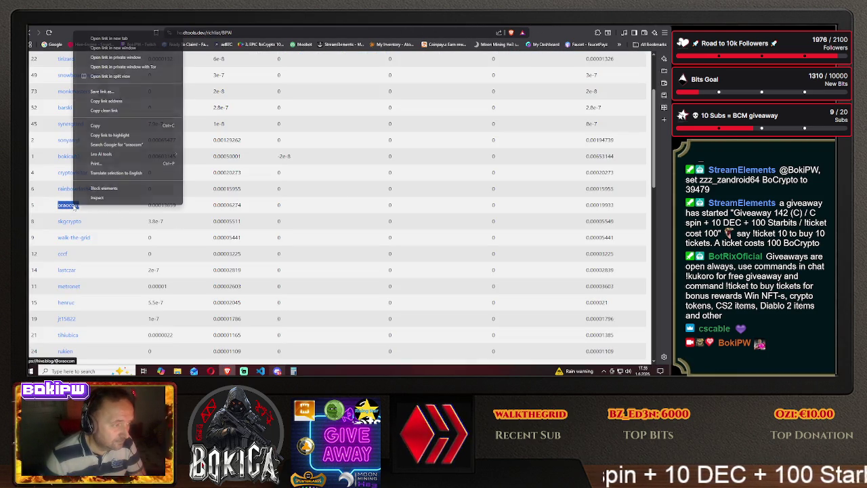
{"action": "left_click", "coordinate": [96, 125]}
{"action": "left_click", "coordinate": [580, 27]}
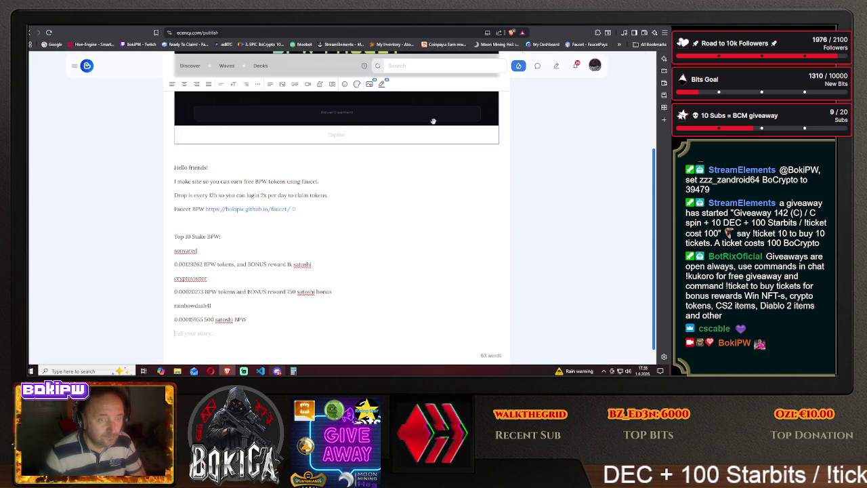
{"action": "key", "text": "ctrl+v"}
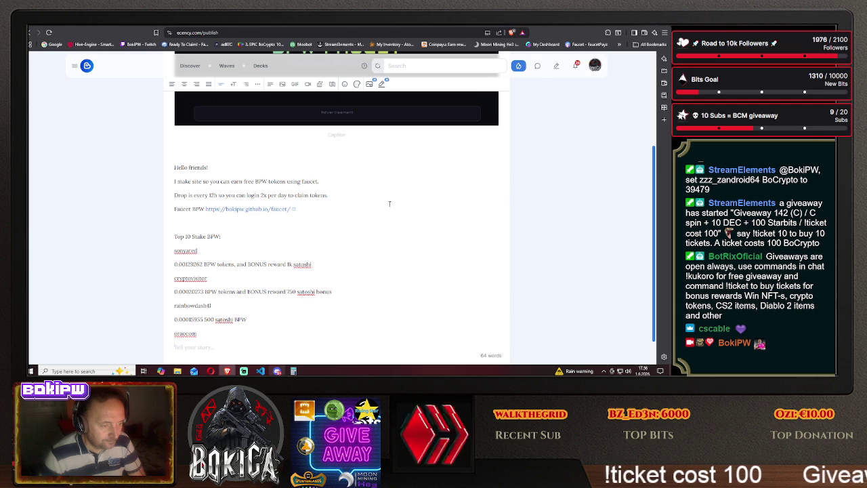
{"action": "left_click", "coordinate": [211, 305]}
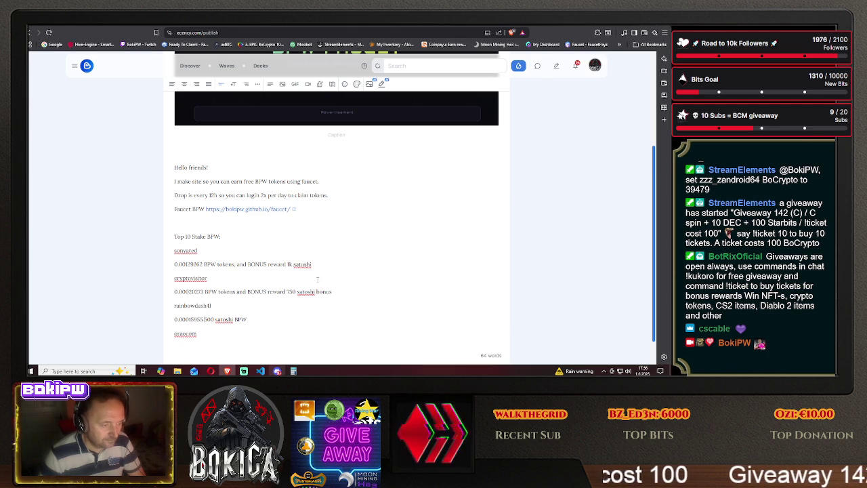
{"action": "type", "text": "an"}
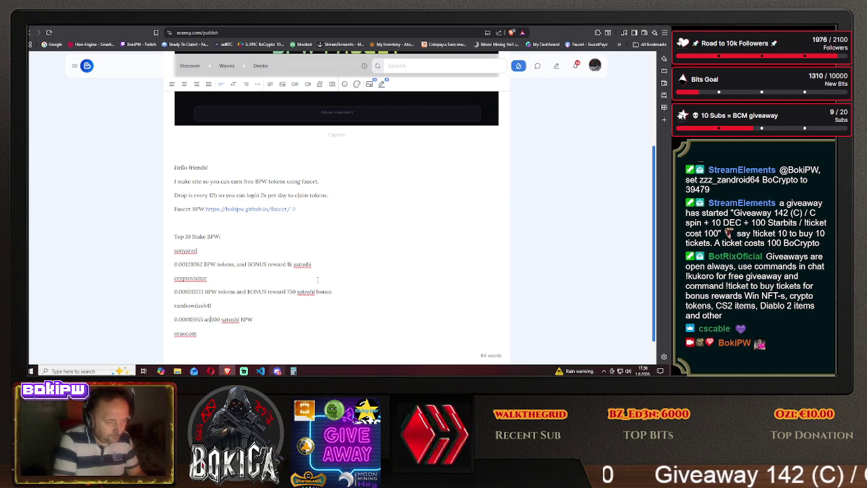
{"action": "type", "text": "d BONUS"}
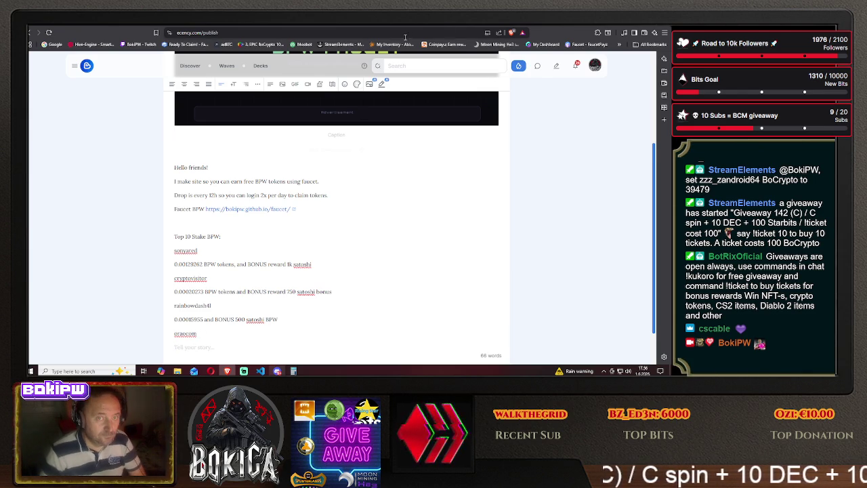
Add the fourth staker's 0.00006274 stake followed by 'and BONUS 250 Satoshi BPW'.
{"action": "key", "text": "ctrl+Tab"}
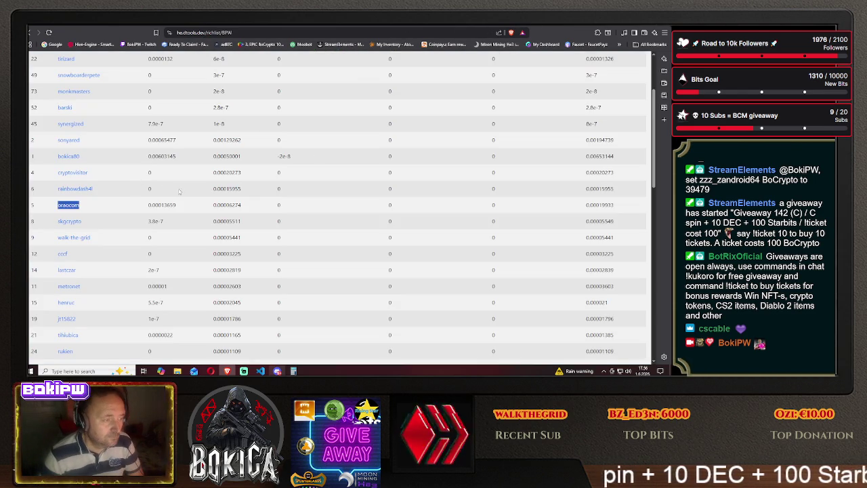
{"action": "left_click", "coordinate": [246, 208]}
{"action": "right_click", "coordinate": [222, 205]}
{"action": "left_click", "coordinate": [238, 212]}
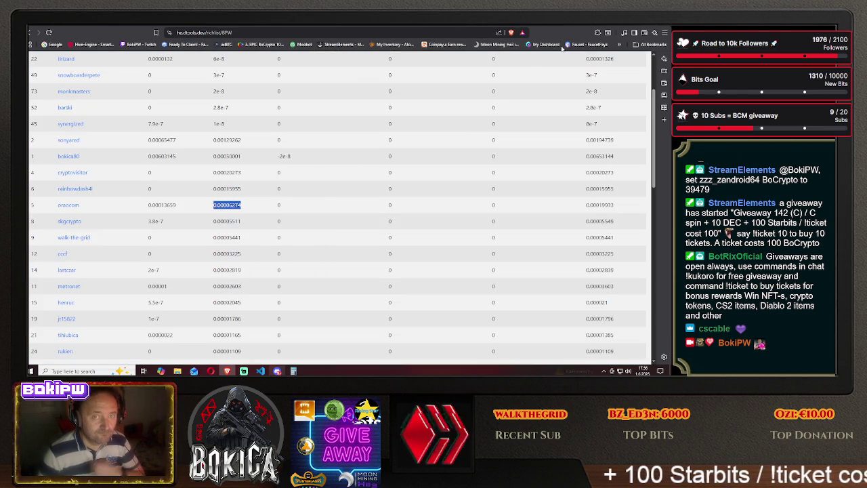
{"action": "key", "text": "ctrl+Tab"}
{"action": "key", "text": "ctrl+v"}
{"action": "type", "text": "nd BONUS"}
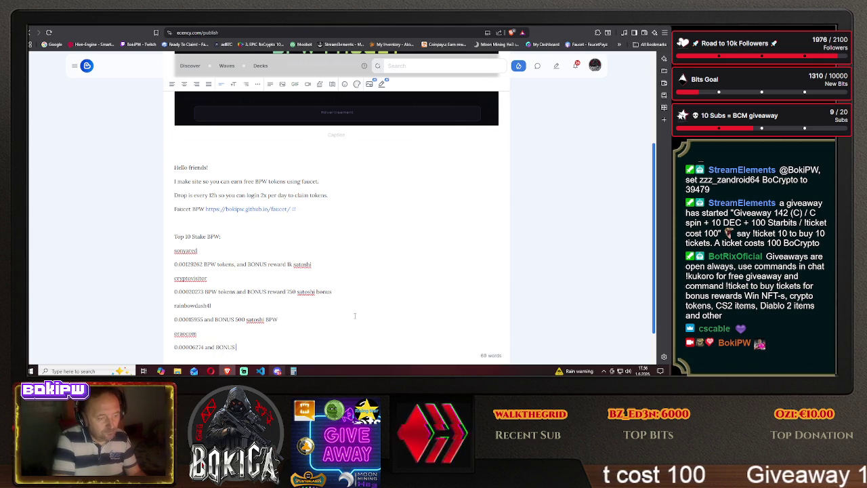
{"action": "type", "text": " 250 Sat"}
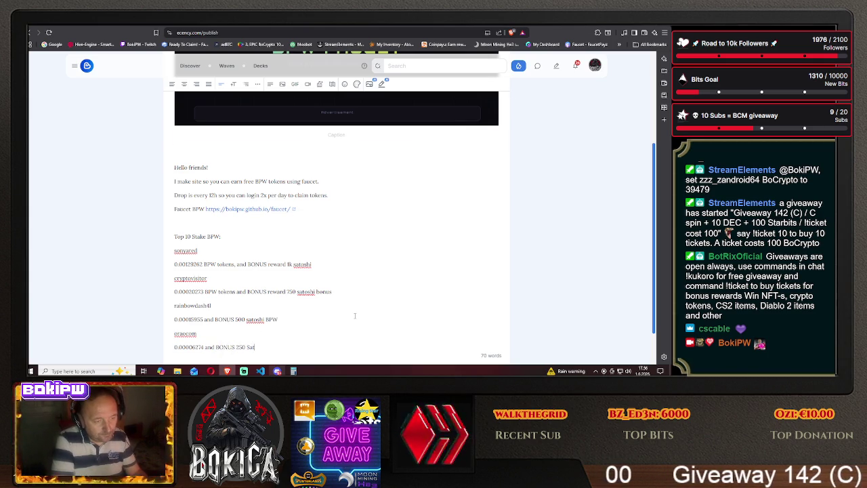
{"action": "type", "text": "oshi BPW"}
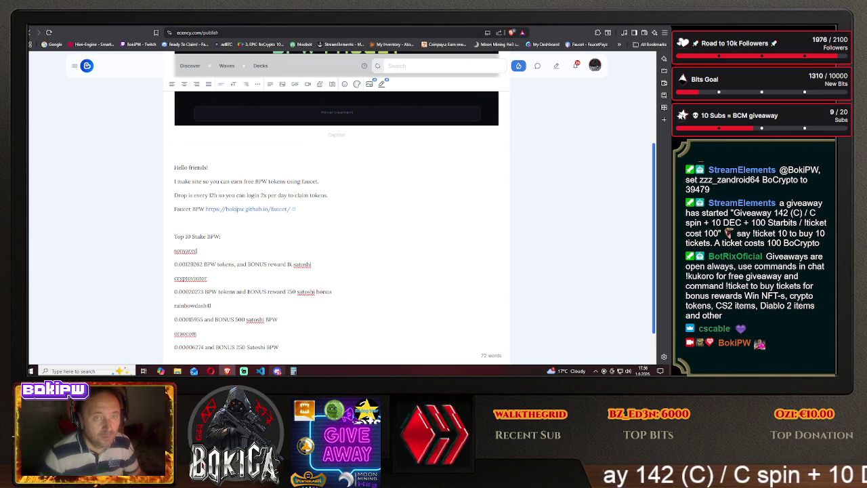
{"action": "left_click", "coordinate": [74, 44]}
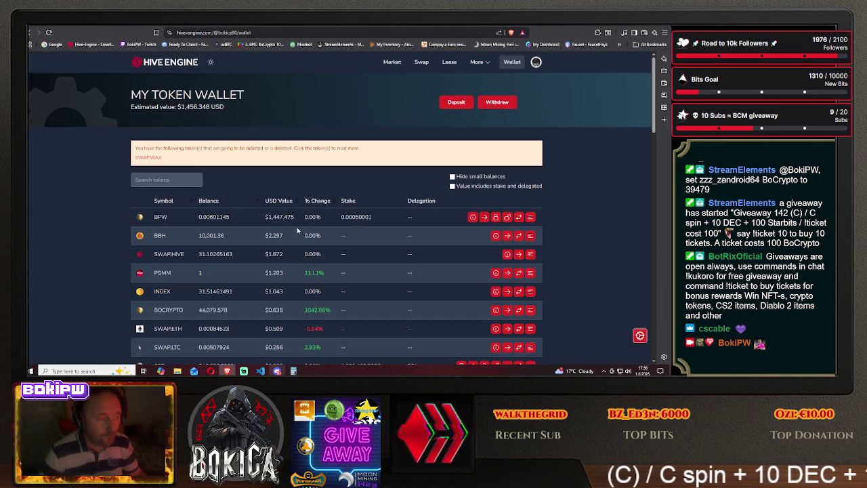
Send the fourth staker 0.00000250 BPW with the Twitch channel link memo, approved in Keychain.
{"action": "left_click", "coordinate": [484, 217]}
{"action": "left_click", "coordinate": [284, 197]}
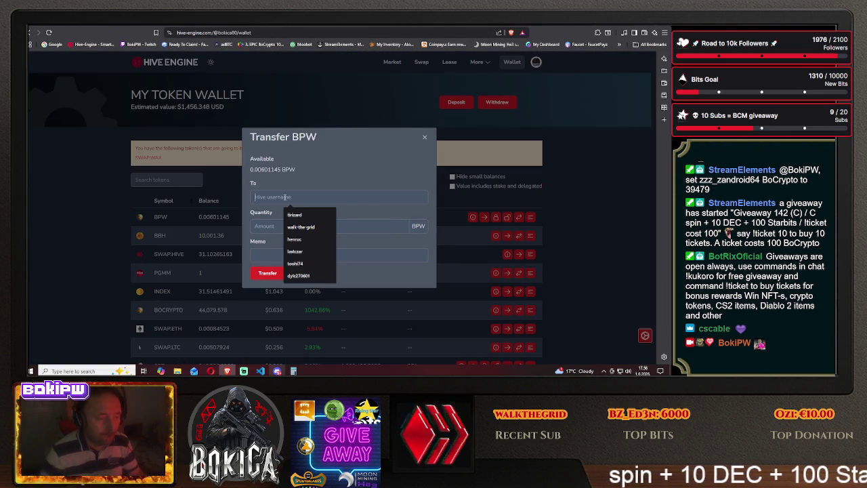
{"action": "type", "text": "orac"}
{"action": "left_click", "coordinate": [296, 215]}
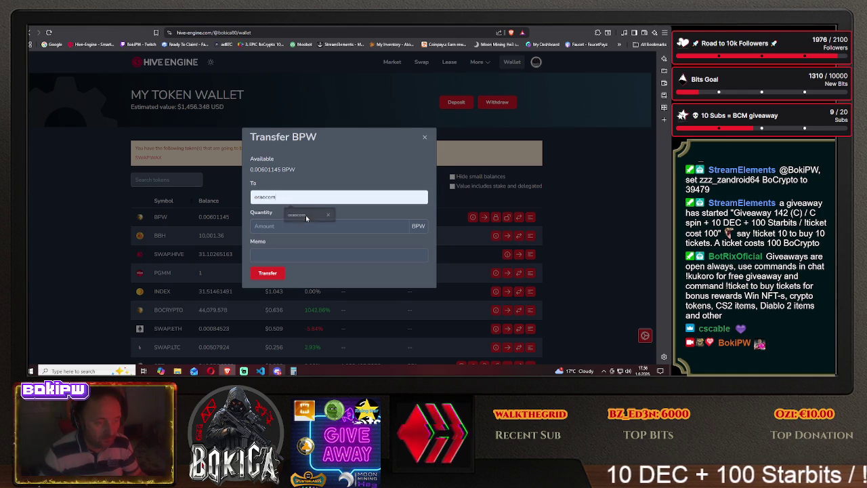
{"action": "left_click", "coordinate": [286, 226]}
{"action": "type", "text": "0."}
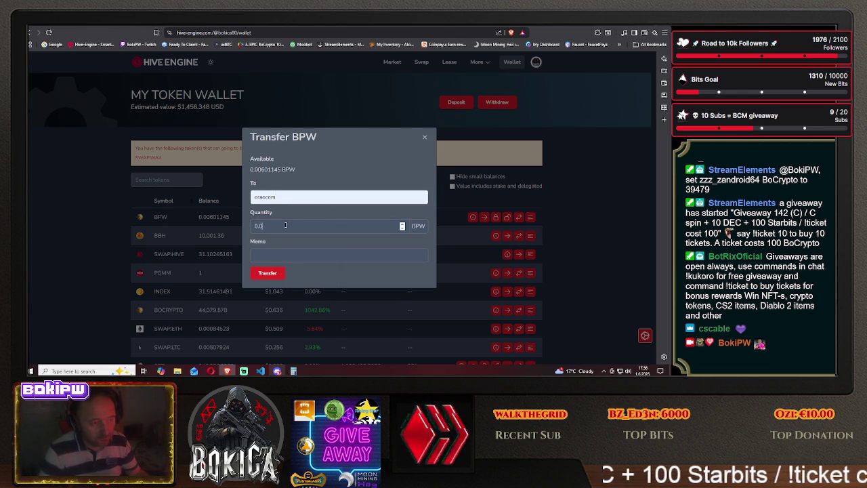
{"action": "type", "text": "0000250"}
{"action": "left_click", "coordinate": [294, 255]}
{"action": "left_click", "coordinate": [305, 272]}
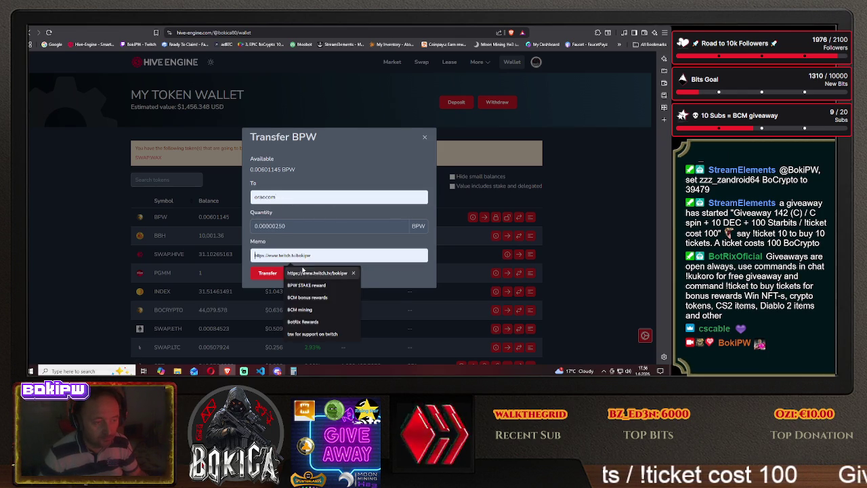
{"action": "left_click", "coordinate": [267, 272]}
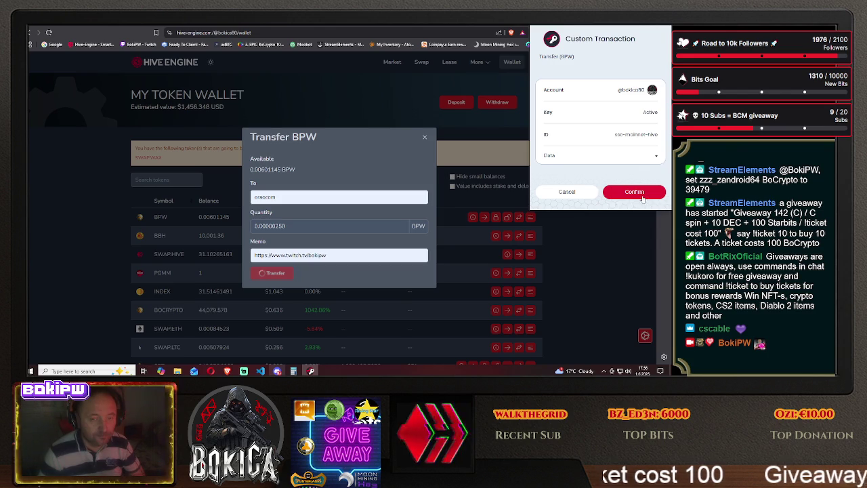
{"action": "left_click", "coordinate": [636, 192]}
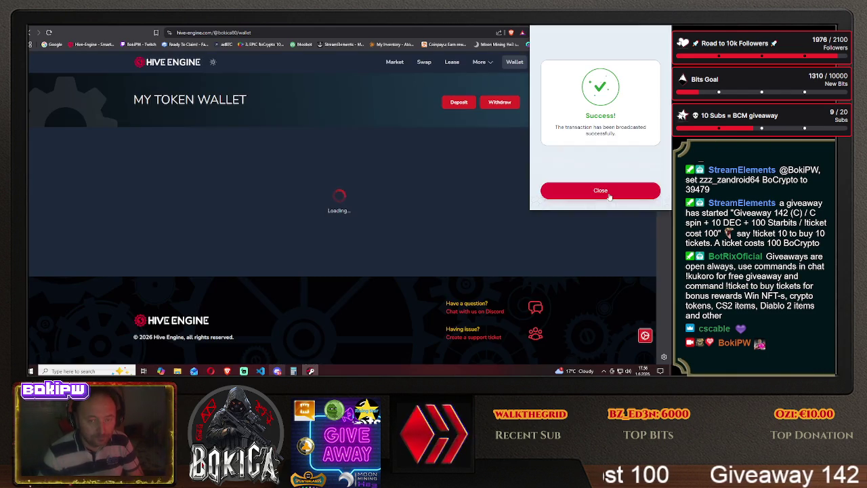
{"action": "left_click", "coordinate": [603, 192]}
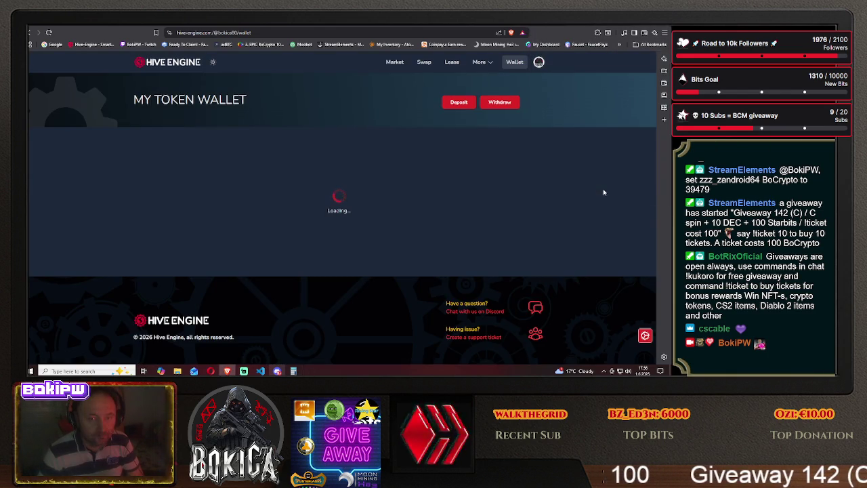
{"action": "key", "text": "ctrl+Tab"}
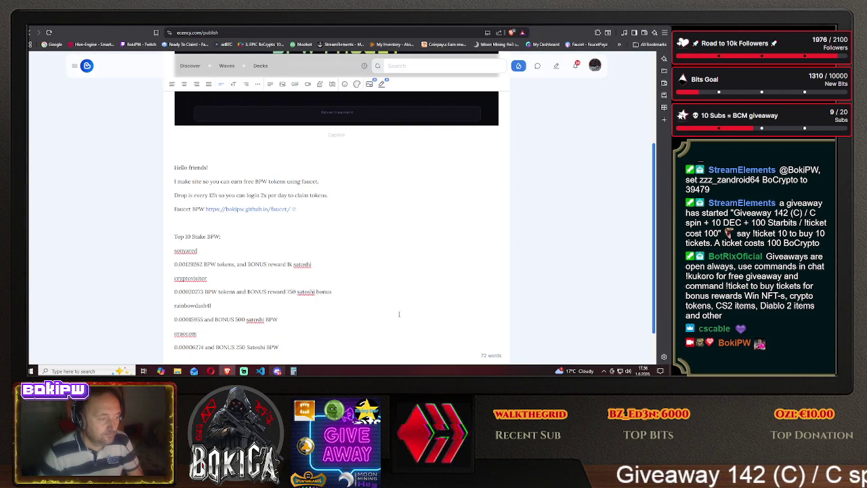
Start a new line below the list and paste the fifth staker's username from the richlist.
{"action": "scroll", "coordinate": [407, 315], "scroll_direction": "down", "scroll_amount": 1}
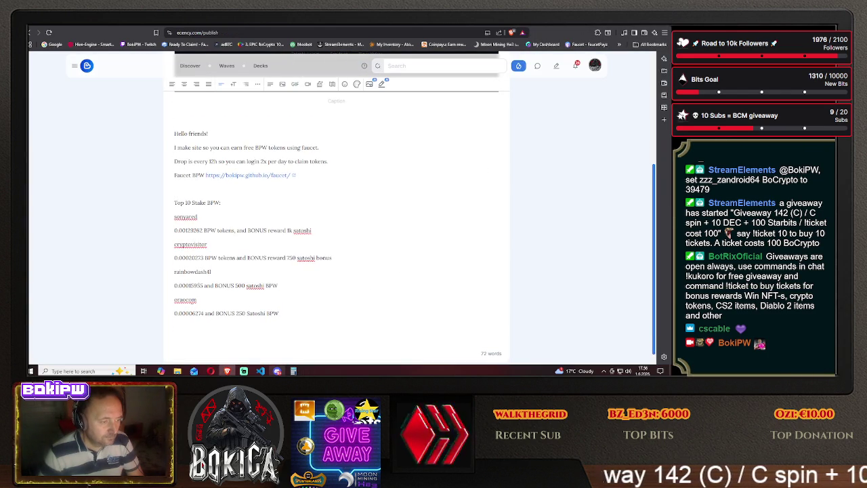
{"action": "left_click", "coordinate": [294, 316]}
{"action": "key", "text": "Return"}
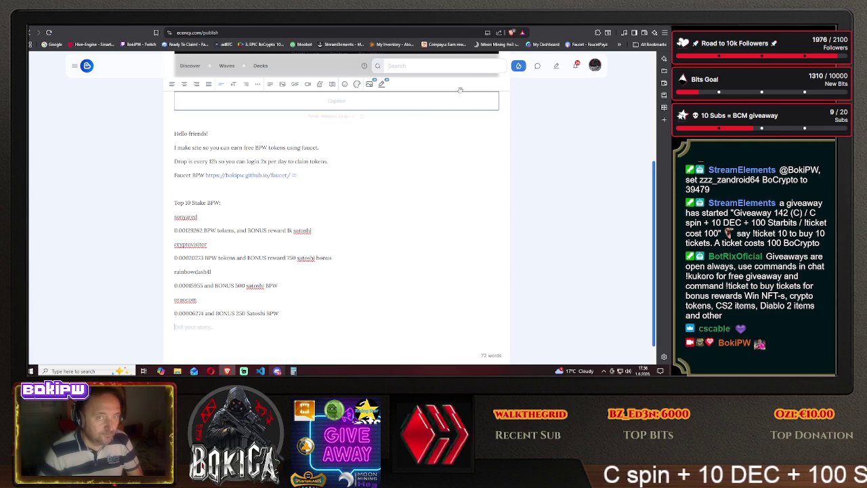
{"action": "left_click", "coordinate": [550, 27]}
{"action": "left_click_drag", "start_coordinate": [93, 224], "coordinate": [57, 221]}
{"action": "right_click", "coordinate": [70, 221]}
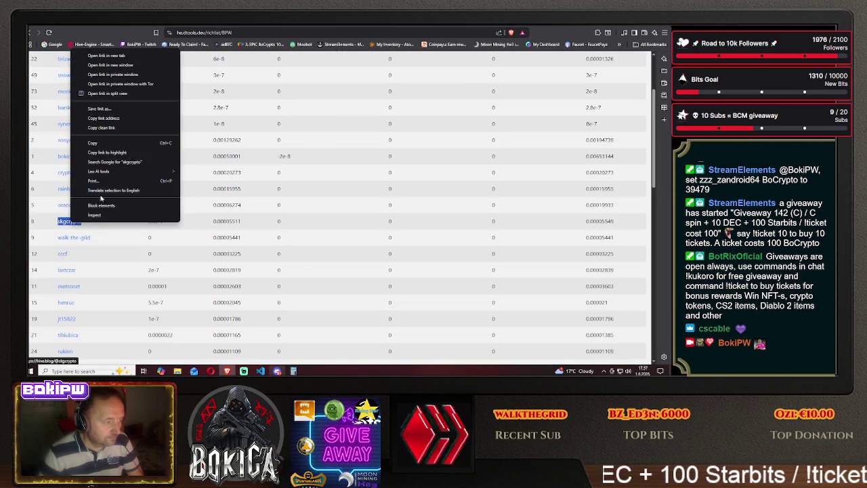
{"action": "left_click", "coordinate": [95, 143]}
{"action": "left_click", "coordinate": [550, 28]}
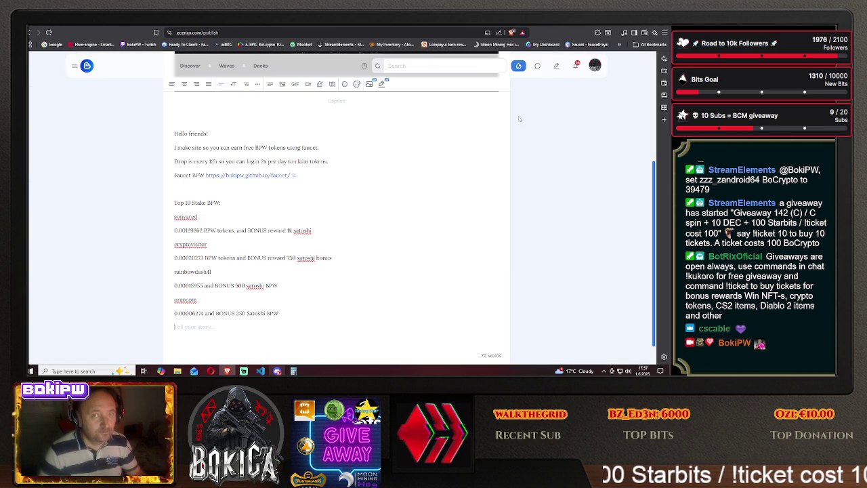
{"action": "key", "text": "ctrl+v"}
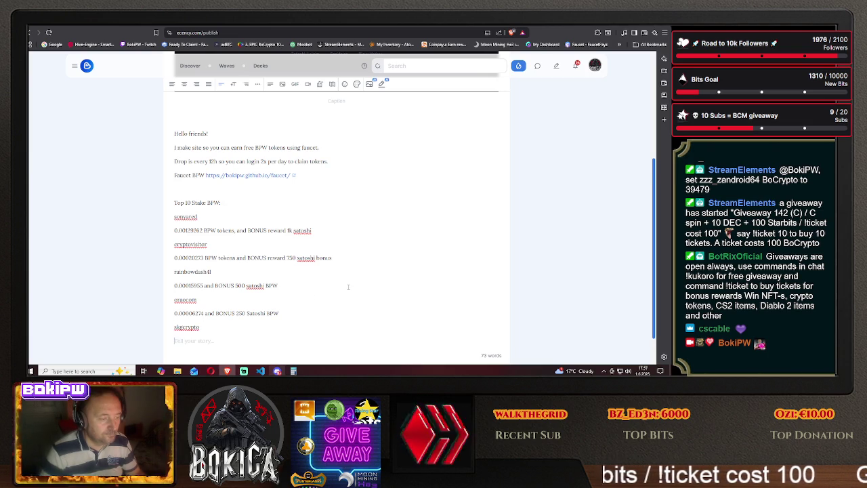
Add the fifth staker's 0.00005511 stake followed by 'and BONUS 200 Satoshi BPW'.
{"action": "left_click", "coordinate": [549, 27]}
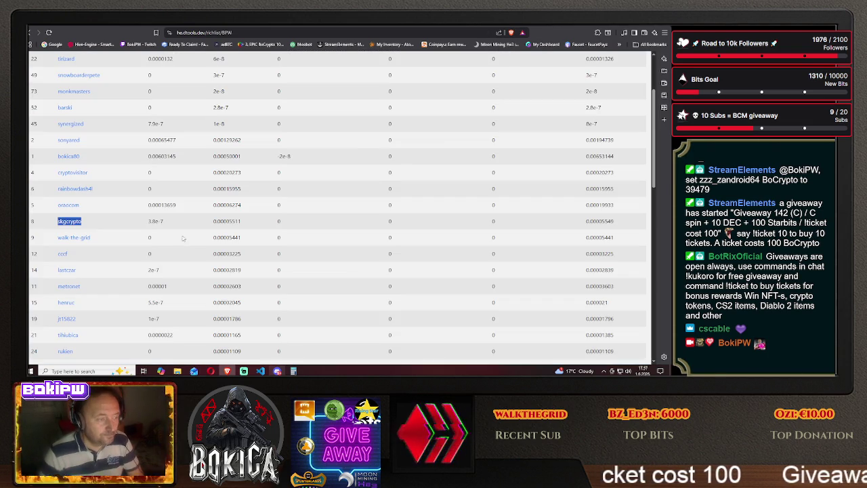
{"action": "left_click", "coordinate": [239, 221]}
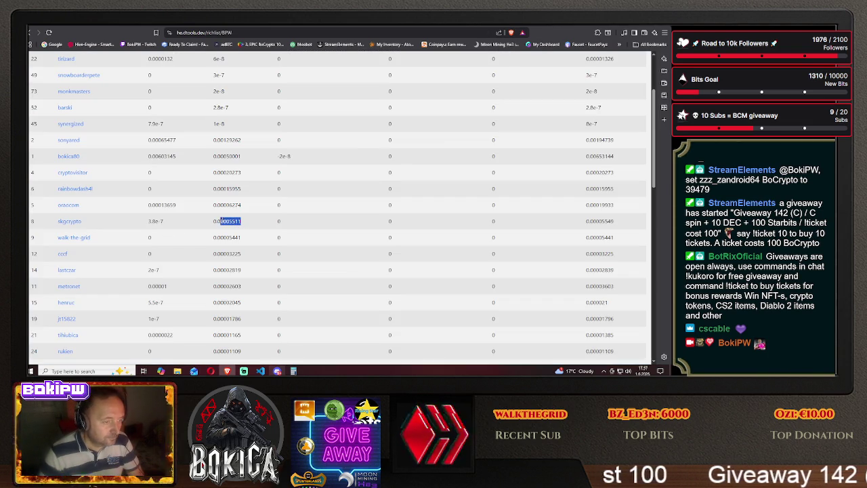
{"action": "left_click_drag", "start_coordinate": [220, 221], "coordinate": [214, 220]}
{"action": "right_click", "coordinate": [215, 220]}
{"action": "left_click", "coordinate": [237, 227]}
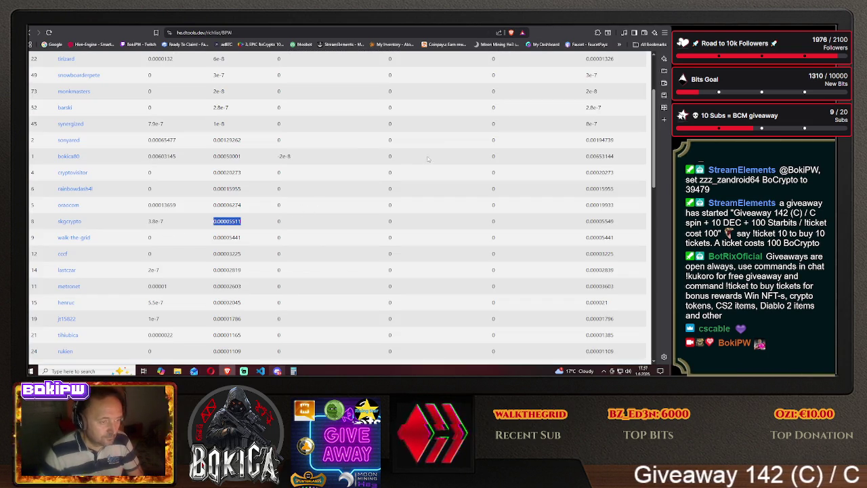
{"action": "left_click", "coordinate": [564, 31]}
{"action": "key", "text": "ctrl+v"}
{"action": "type", "text": "and BONUS"}
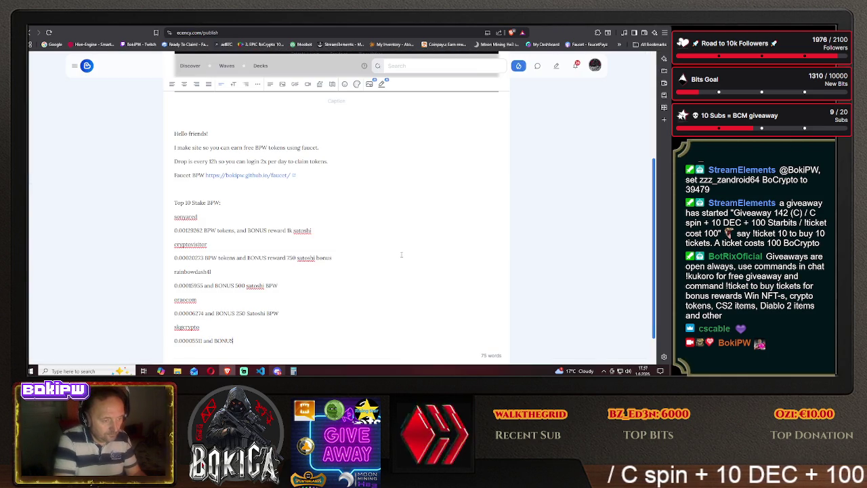
{"action": "type", "text": " 200 Satoshi BPW"}
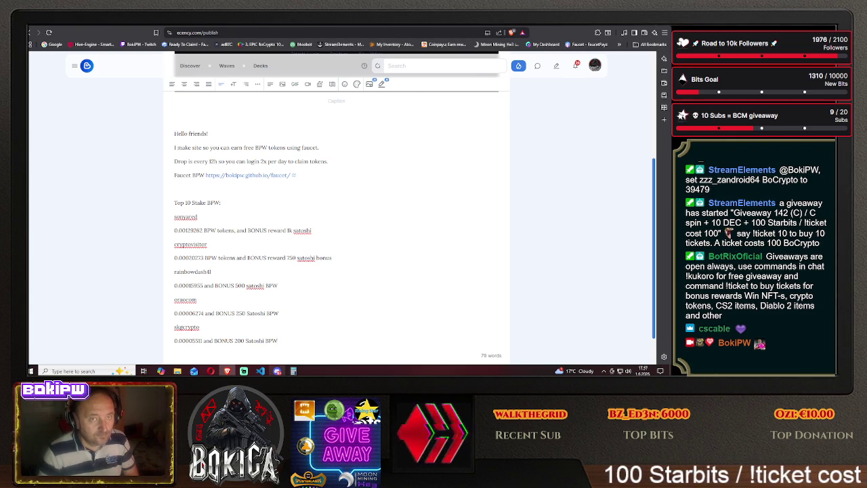
{"action": "key", "text": "ctrl+Tab"}
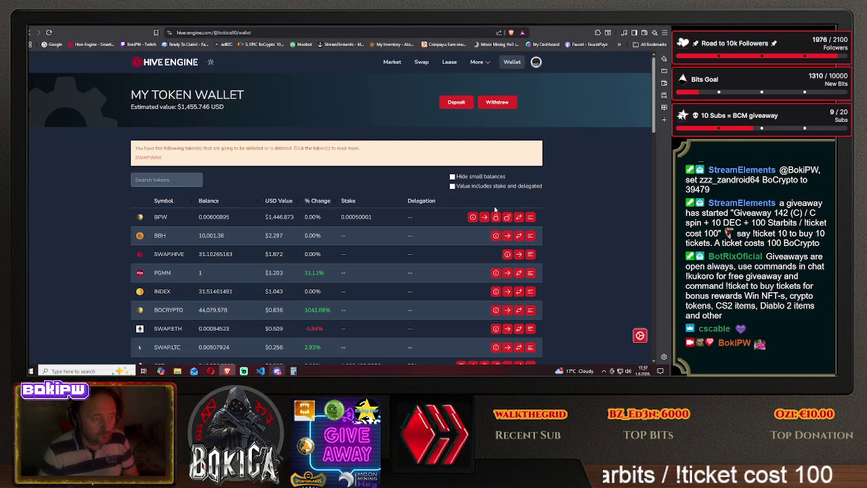
Review recent BPW transfers, then start a BPW transfer addressed to the fifth staker.
{"action": "left_click", "coordinate": [530, 217]}
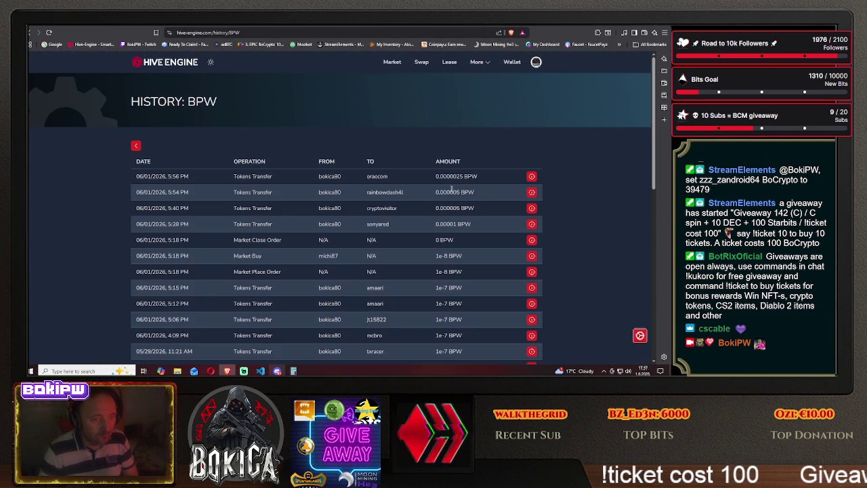
{"action": "left_click", "coordinate": [512, 62]}
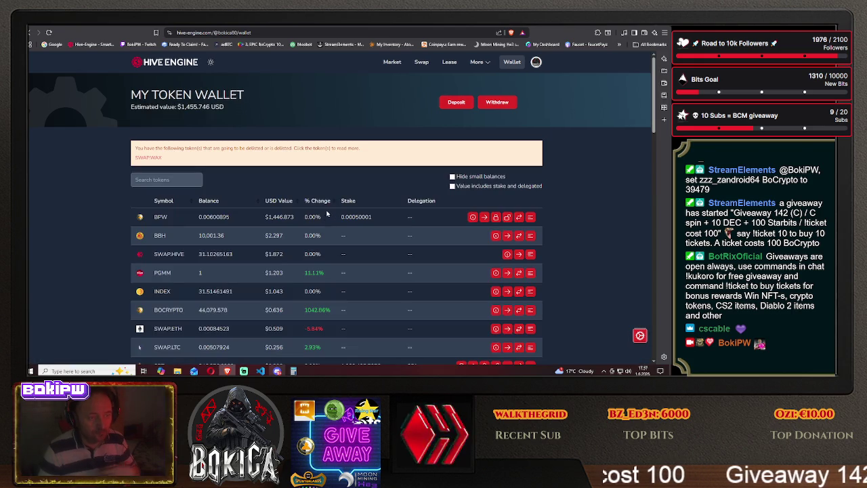
{"action": "left_click", "coordinate": [484, 217]}
{"action": "left_click", "coordinate": [322, 196]}
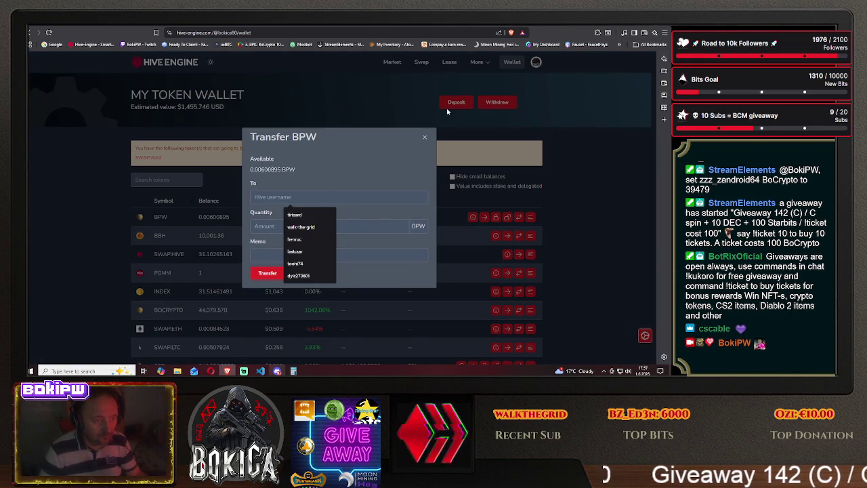
{"action": "key", "text": "ctrl+Tab"}
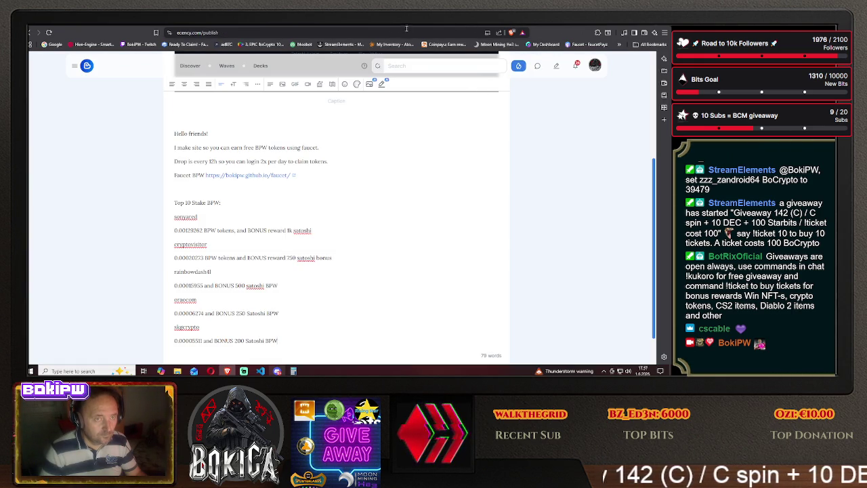
{"action": "key", "text": "ctrl+shift+Tab"}
{"action": "type", "text": "s"}
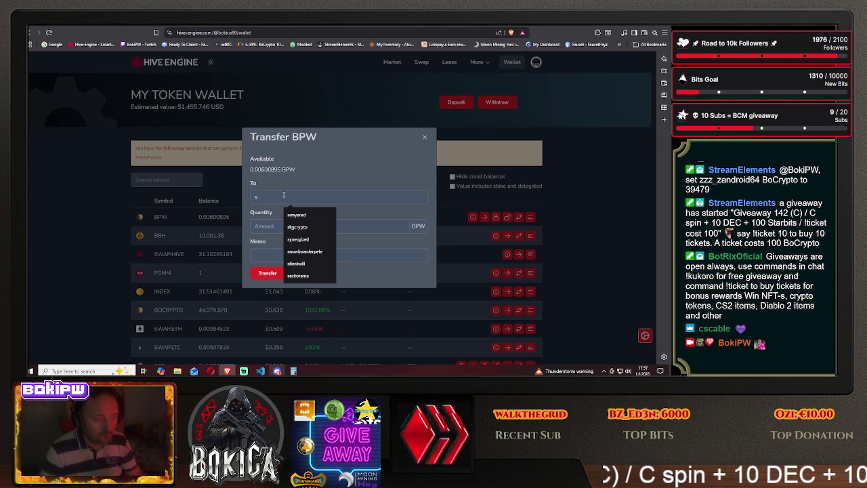
{"action": "left_click", "coordinate": [291, 227]}
Send the fifth staker 0.00000200 BPW with the Twitch link memo, approved in Keychain.
{"action": "left_click", "coordinate": [286, 226]}
{"action": "type", "text": "0.000"}
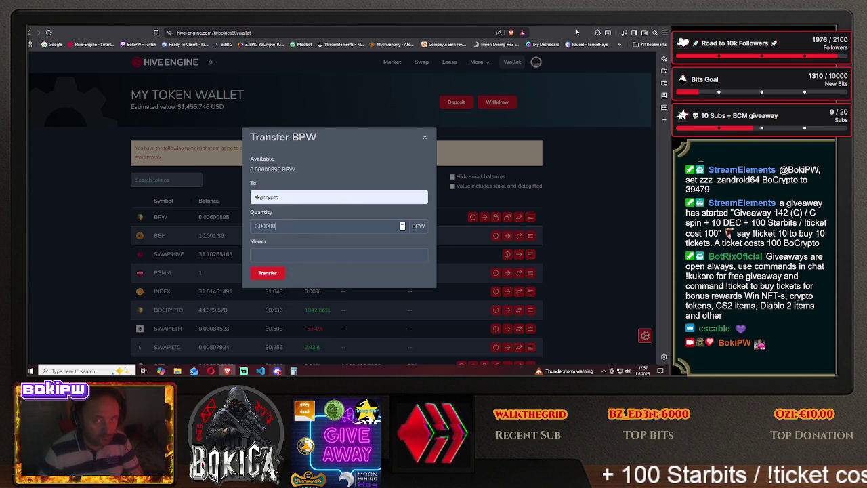
{"action": "key", "text": "ctrl+Tab"}
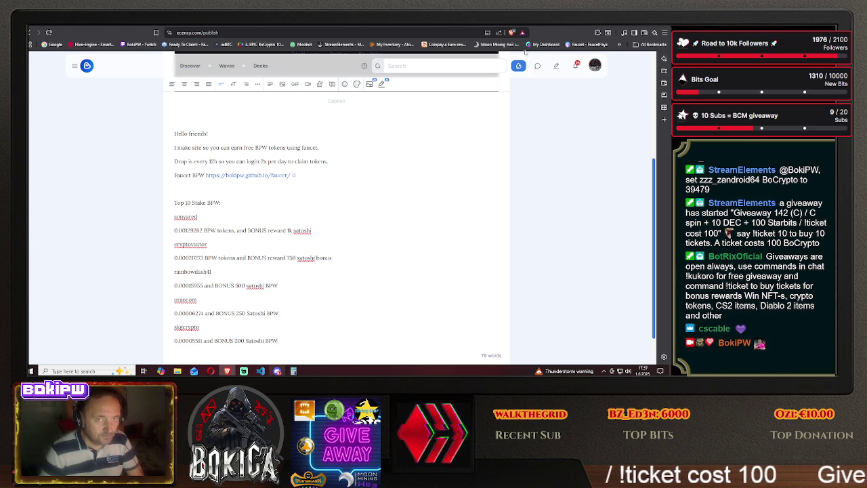
{"action": "key", "text": "ctrl+shift+Tab"}
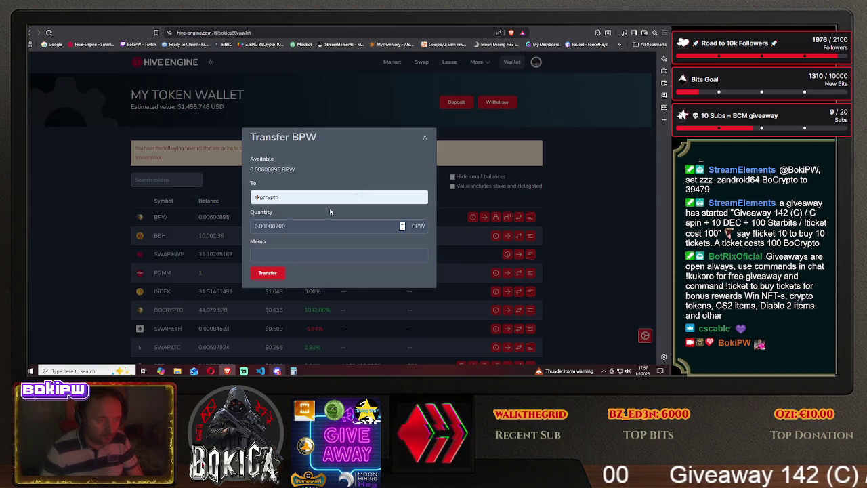
{"action": "right_click", "coordinate": [281, 251]}
{"action": "left_click", "coordinate": [305, 273]}
{"action": "left_click", "coordinate": [267, 272]}
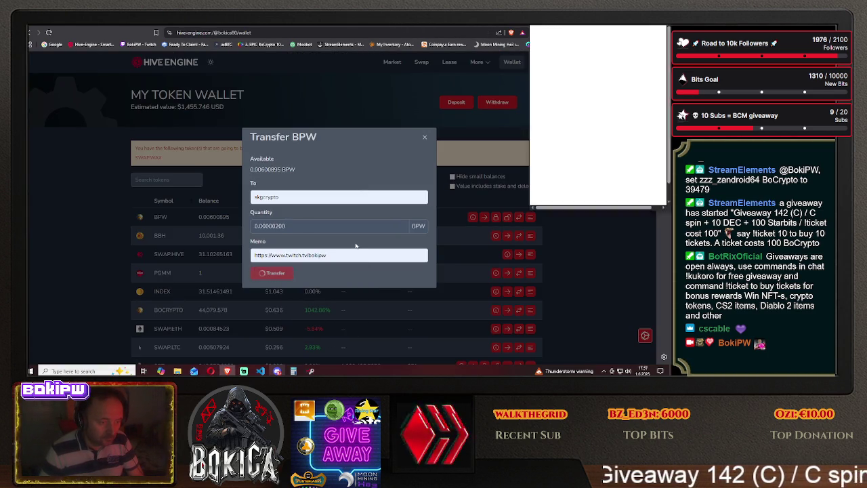
{"action": "left_click", "coordinate": [645, 190]}
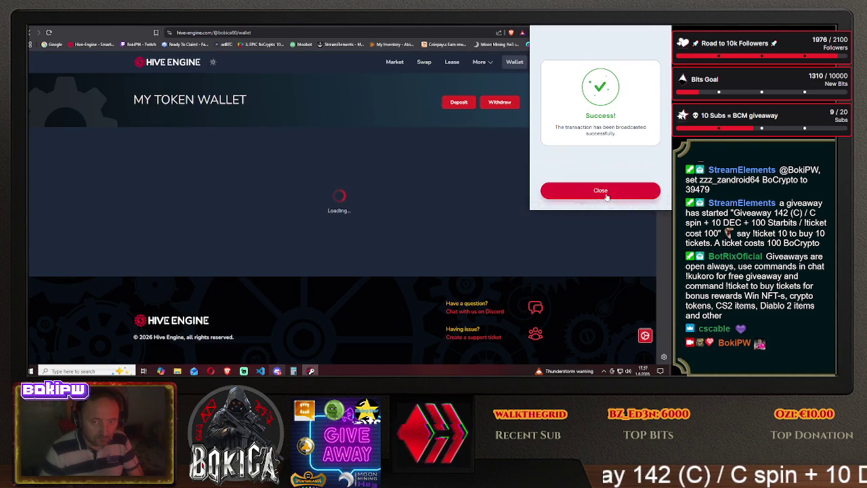
{"action": "left_click", "coordinate": [606, 195]}
Close the calculator and go back to the BPW rich list.
{"action": "left_click", "coordinate": [293, 370]}
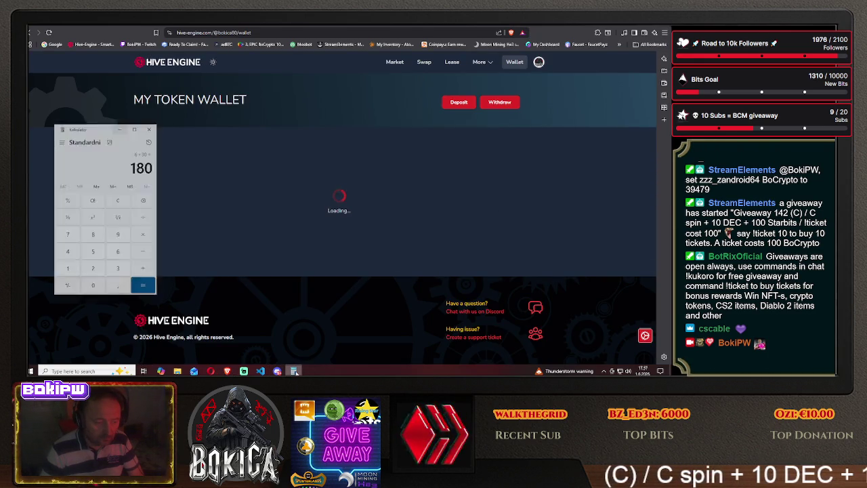
{"action": "left_click", "coordinate": [138, 113]}
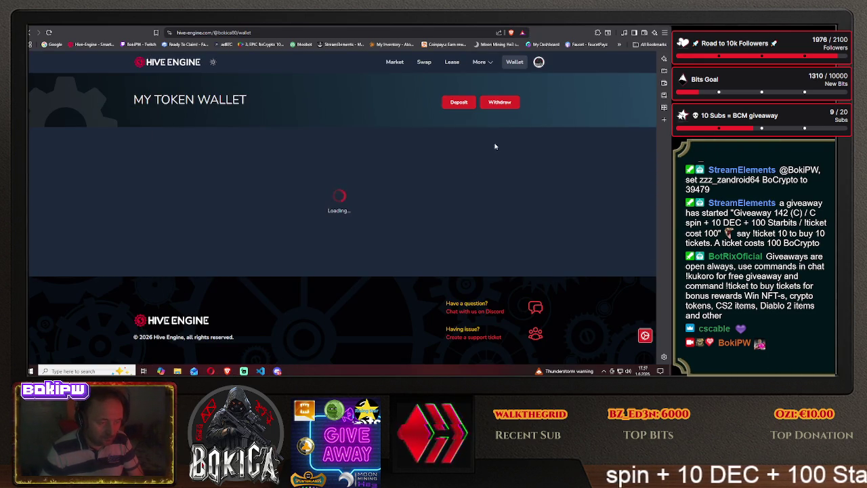
{"action": "left_click", "coordinate": [554, 28]}
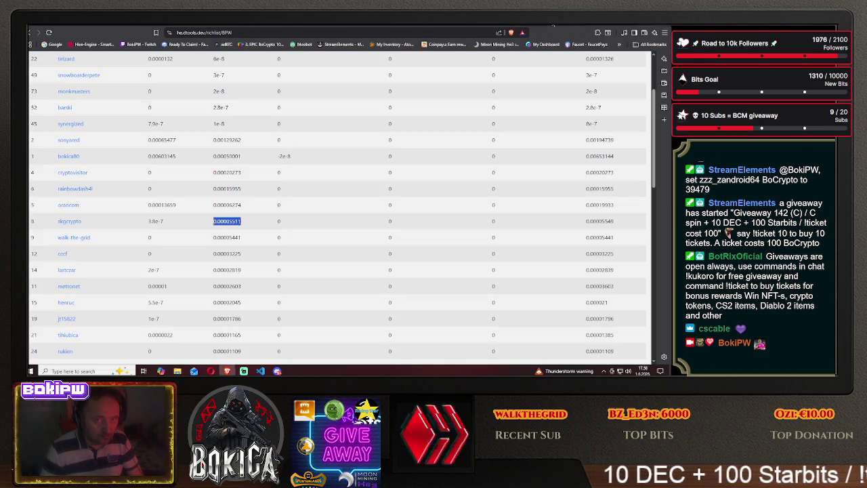
Copy the sixth staker's username from the rich list into the draft on a new line.
{"action": "left_click_drag", "start_coordinate": [100, 242], "coordinate": [59, 238]}
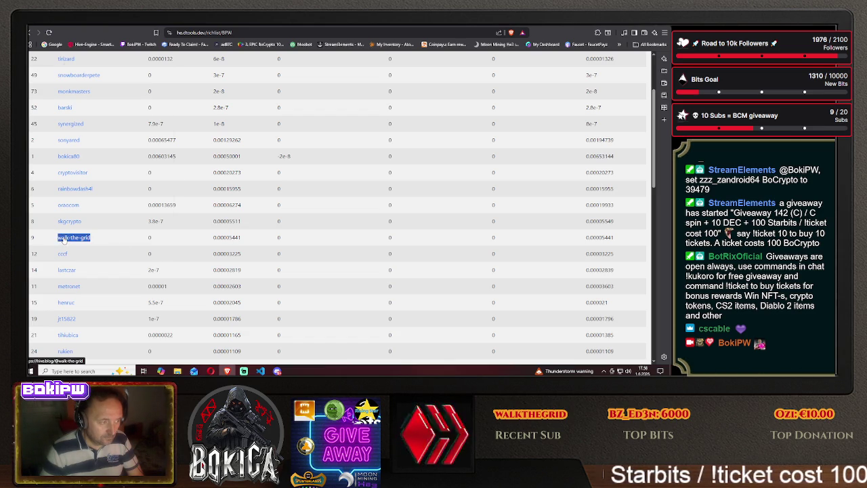
{"action": "right_click", "coordinate": [62, 239]}
{"action": "left_click", "coordinate": [96, 159]}
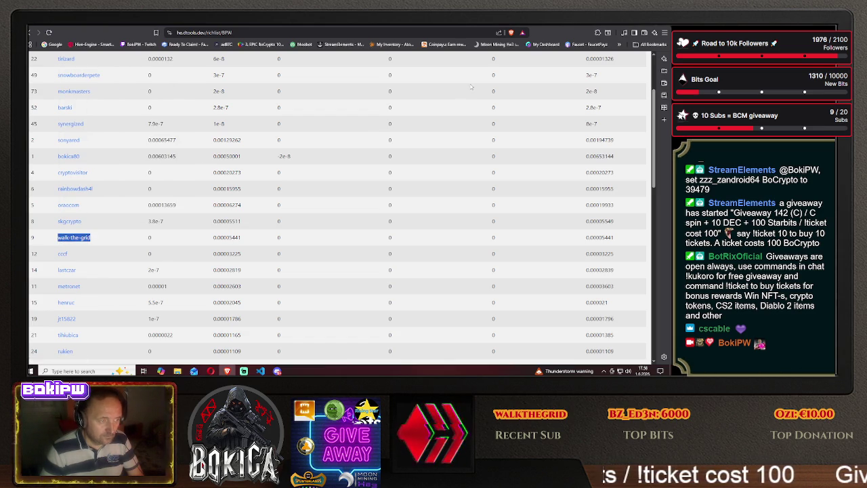
{"action": "key", "text": "ctrl+Tab"}
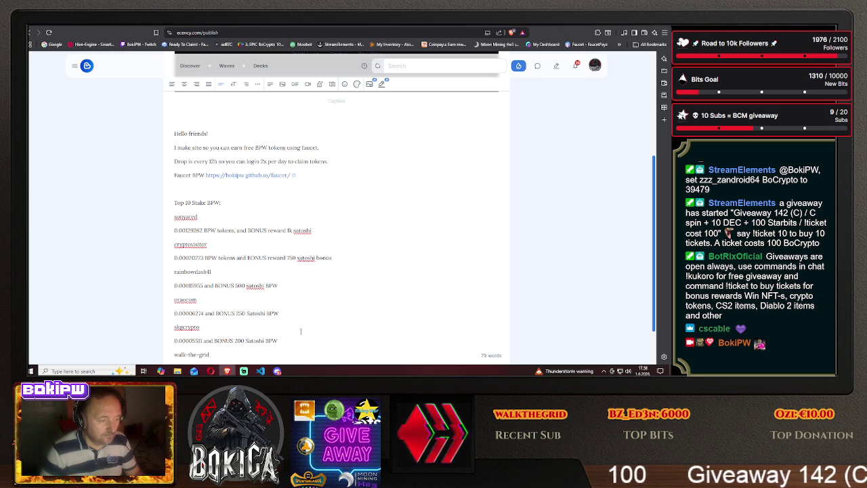
{"action": "key", "text": "Return"}
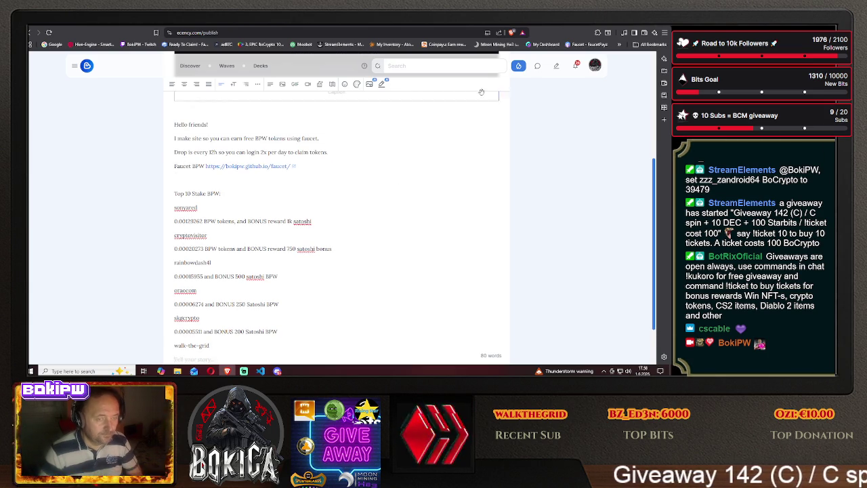
{"action": "key", "text": "ctrl+shift+Tab"}
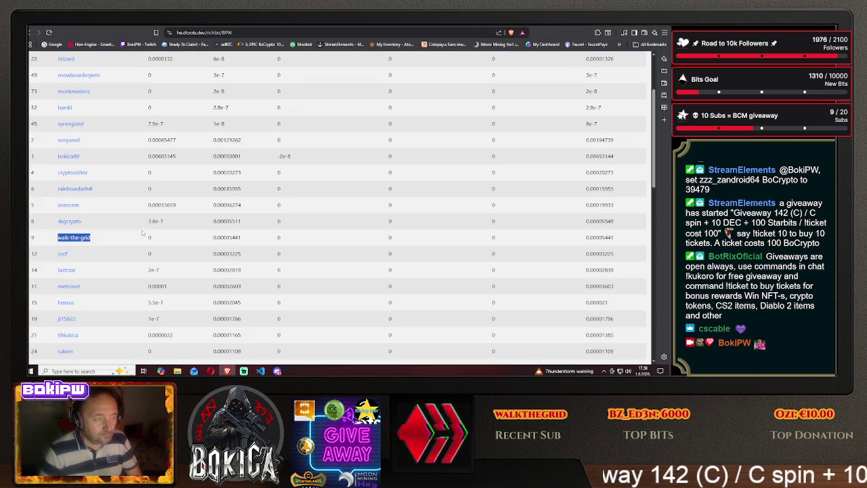
Add the sixth staker's 0.00005441 stake followed by 'and BONUS 200 satoshi BPW'.
{"action": "left_click_drag", "start_coordinate": [241, 238], "coordinate": [217, 238]}
{"action": "right_click", "coordinate": [218, 236]}
{"action": "left_click", "coordinate": [243, 246]}
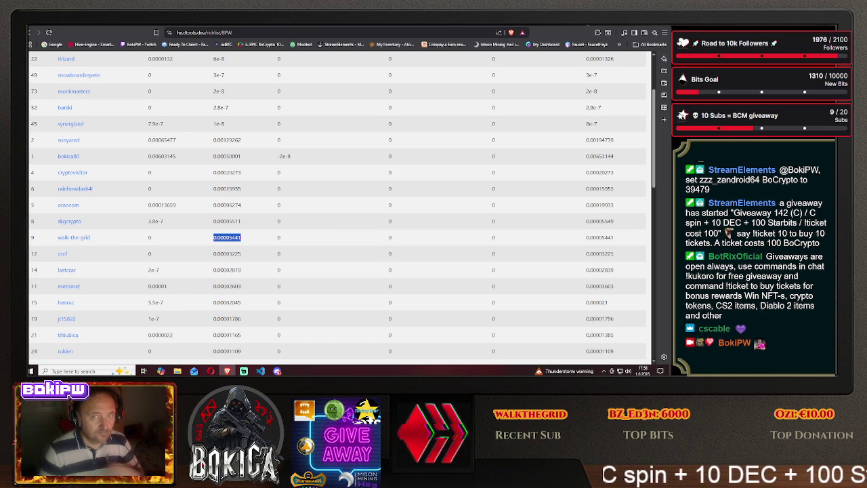
{"action": "key", "text": "ctrl+Tab"}
{"action": "type", "text": "and"}
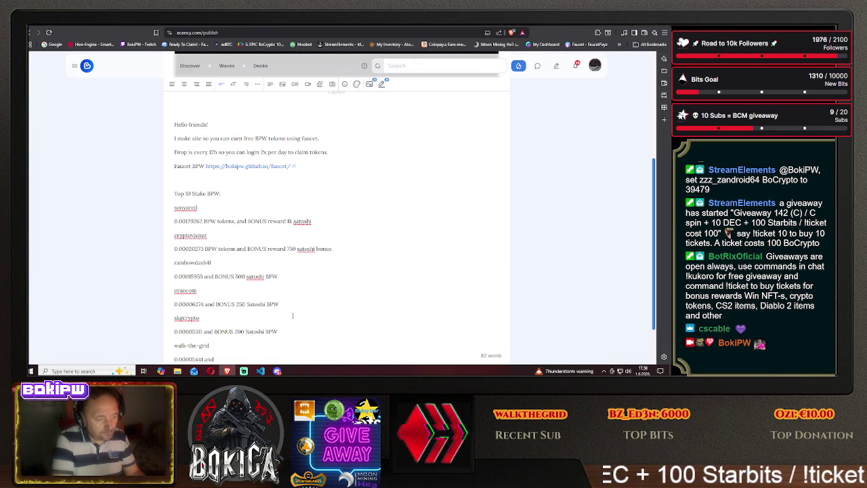
{"action": "type", "text": " BONUS 200 satoshi BPW"}
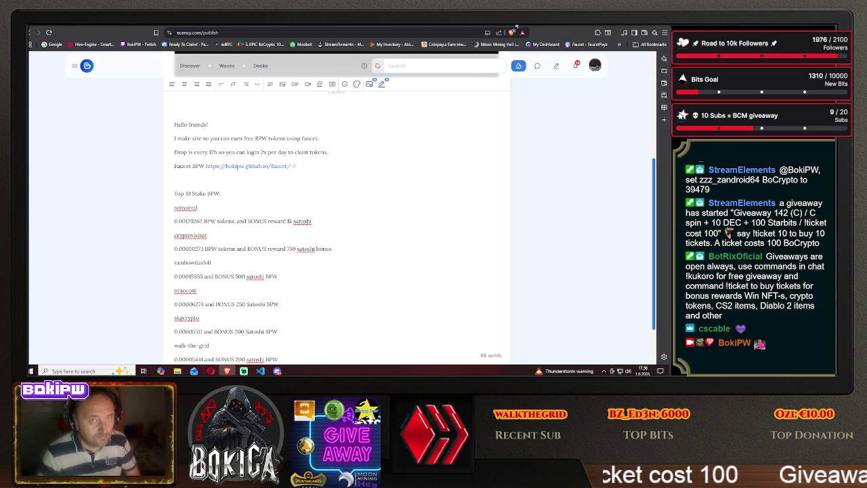
{"action": "key", "text": "ctrl+Tab"}
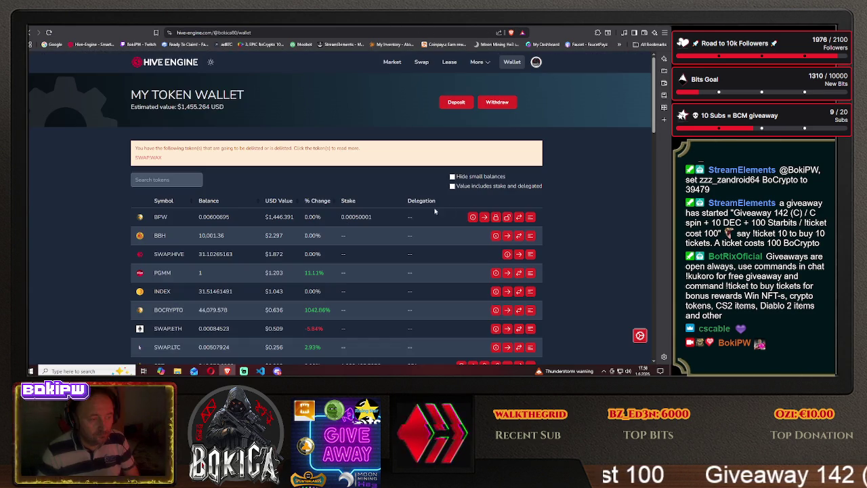
Send the sixth staker 0.0000025 BPW with the Twitch link memo and approve it in Keychain.
{"action": "left_click", "coordinate": [483, 217]}
{"action": "left_click", "coordinate": [321, 196]}
{"action": "left_click", "coordinate": [301, 226]}
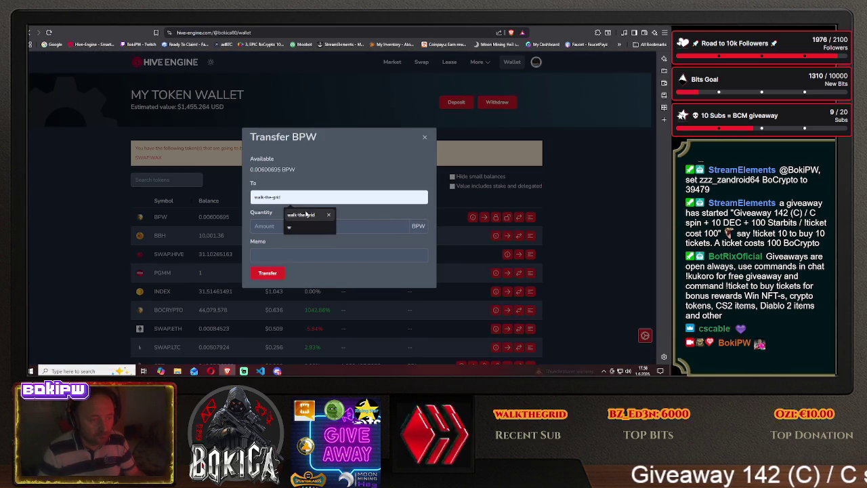
{"action": "left_click", "coordinate": [285, 224]}
{"action": "type", "text": "0."}
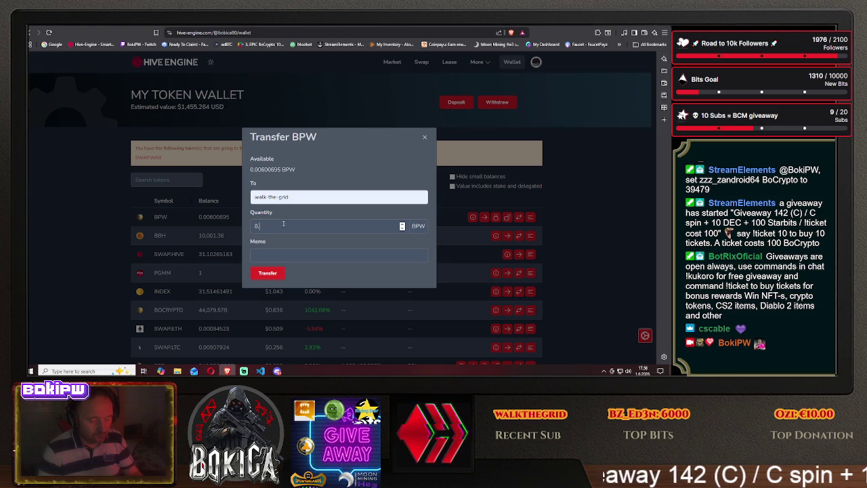
{"action": "type", "text": "00000250"}
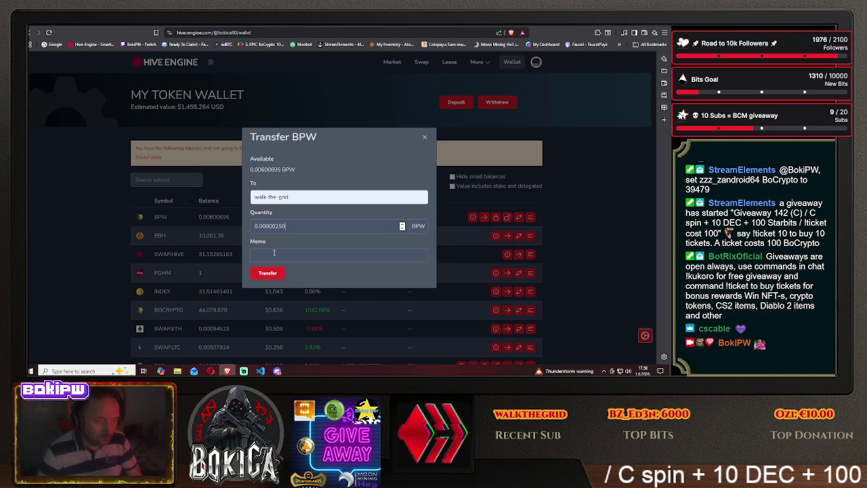
{"action": "left_click", "coordinate": [274, 252]}
{"action": "left_click", "coordinate": [279, 268]}
{"action": "left_click", "coordinate": [274, 272]}
{"action": "left_click", "coordinate": [633, 193]}
{"action": "left_click", "coordinate": [575, 189]}
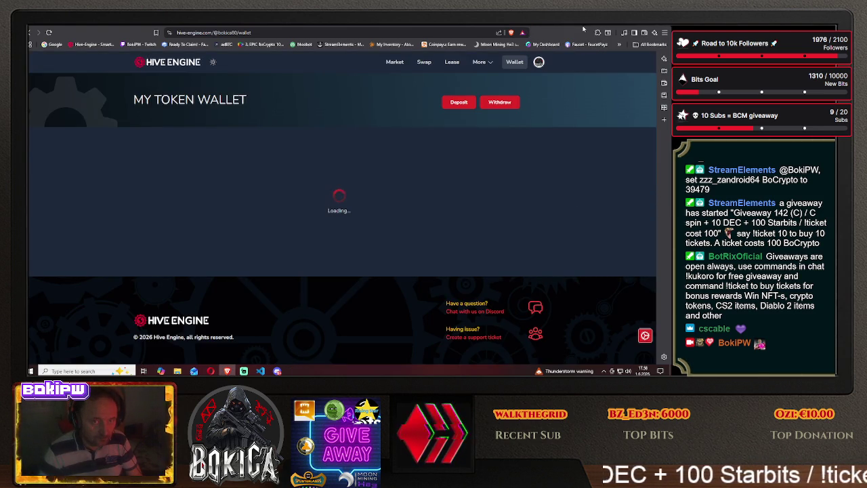
{"action": "key", "text": "ctrl+Tab"}
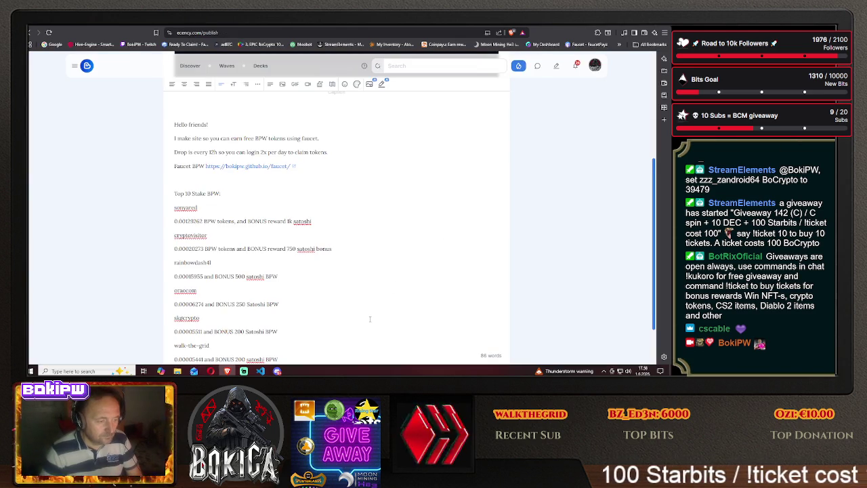
Copy the seventh staker's username from the BPW rich list into the draft.
{"action": "scroll", "coordinate": [370, 318], "scroll_direction": "down", "scroll_amount": 1}
{"action": "key", "text": "ctrl+Tab"}
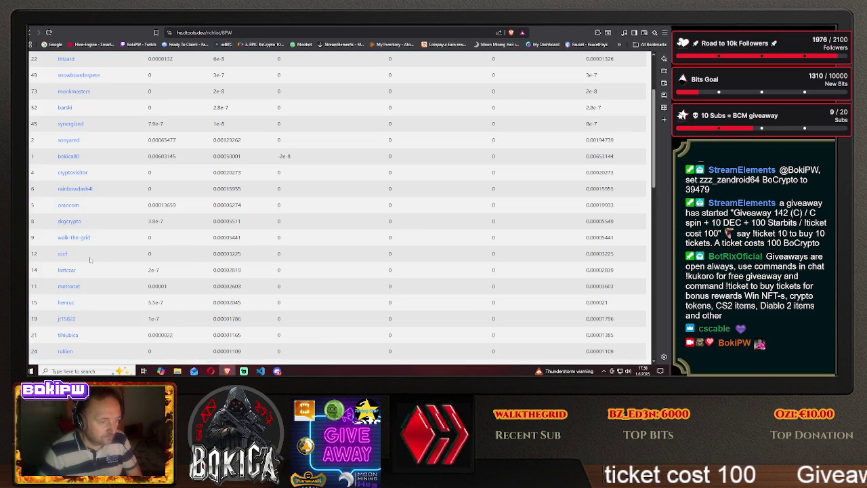
{"action": "left_click_drag", "start_coordinate": [76, 255], "coordinate": [59, 254]}
{"action": "right_click", "coordinate": [59, 255]}
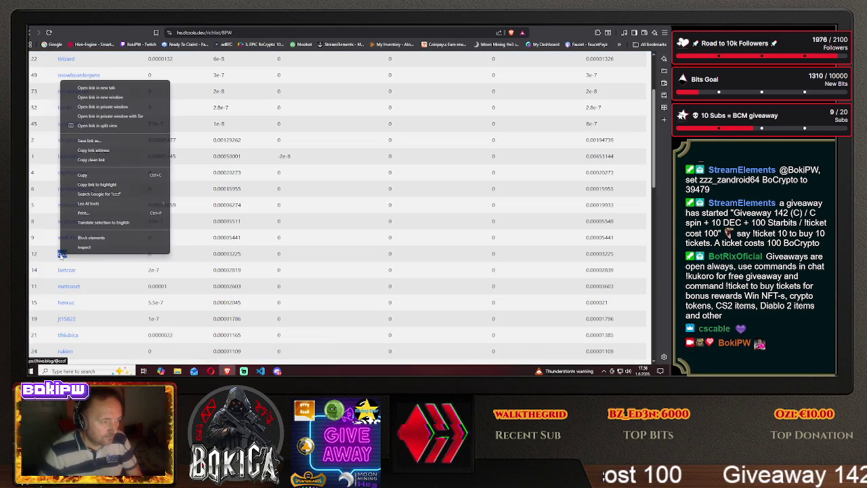
{"action": "left_click", "coordinate": [95, 177]}
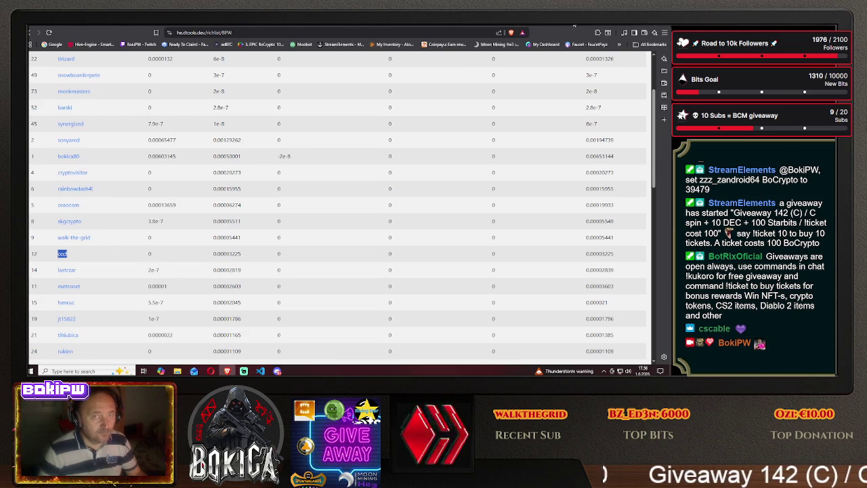
{"action": "key", "text": "ctrl+shift+Tab"}
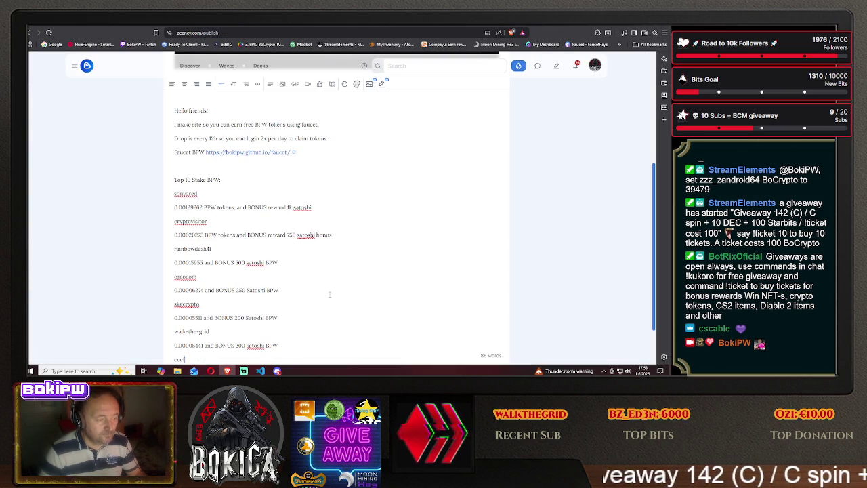
{"action": "scroll", "coordinate": [329, 294], "scroll_direction": "down", "scroll_amount": 1}
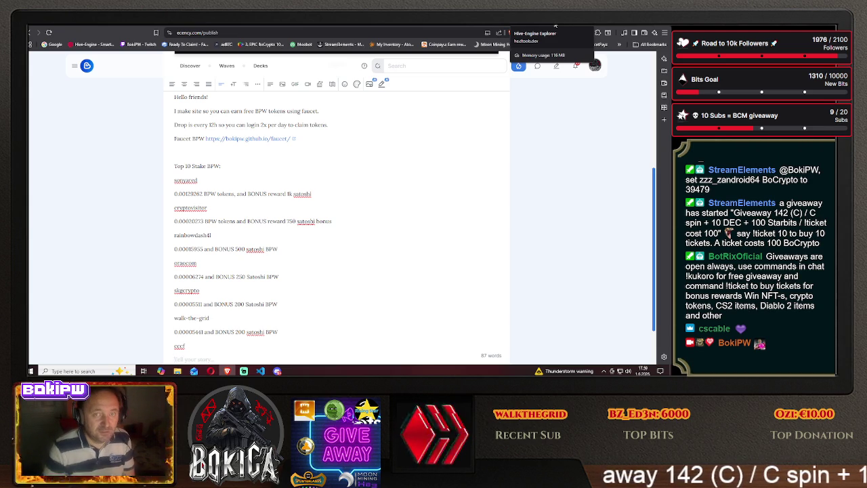
{"action": "key", "text": "super+d"}
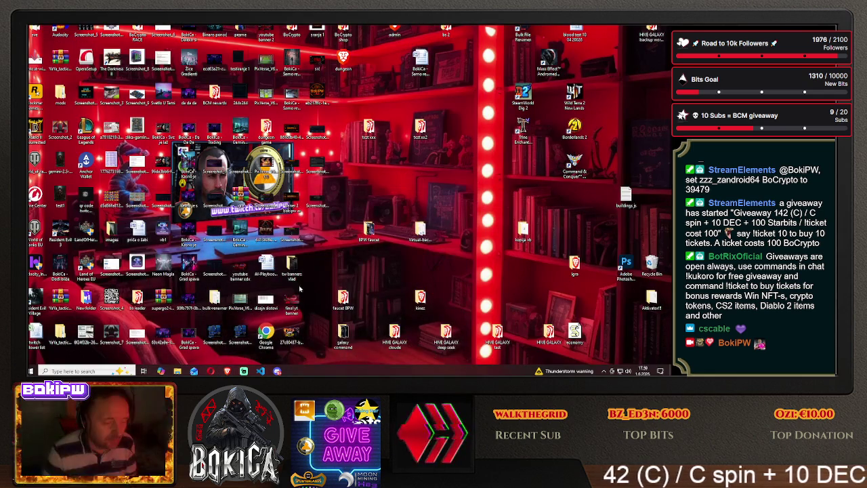
{"action": "double_click", "coordinate": [85, 130]}
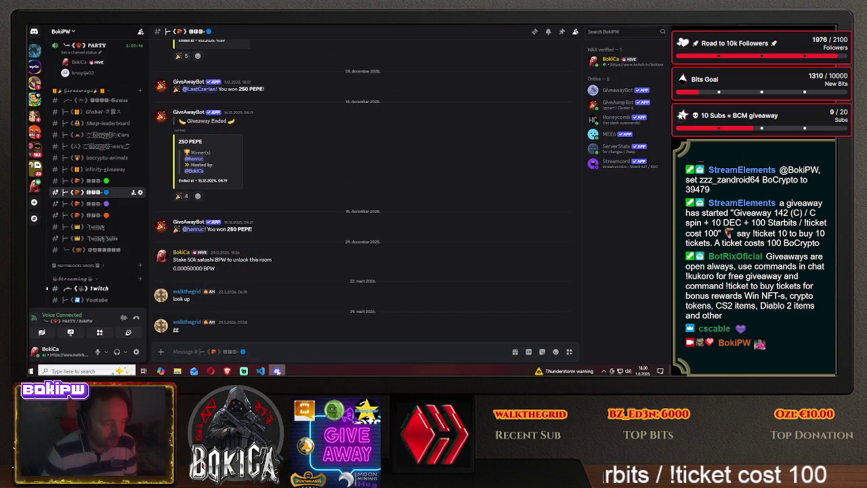
{"action": "left_click", "coordinate": [278, 370]}
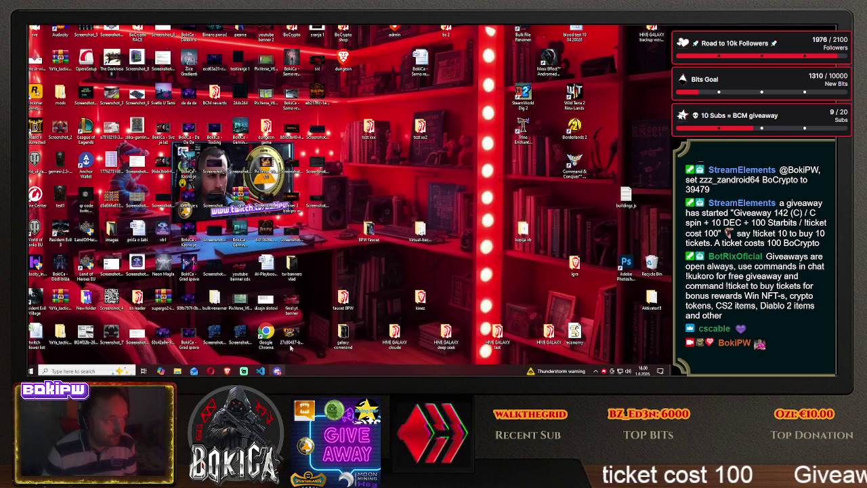
{"action": "key", "text": "alt+Tab"}
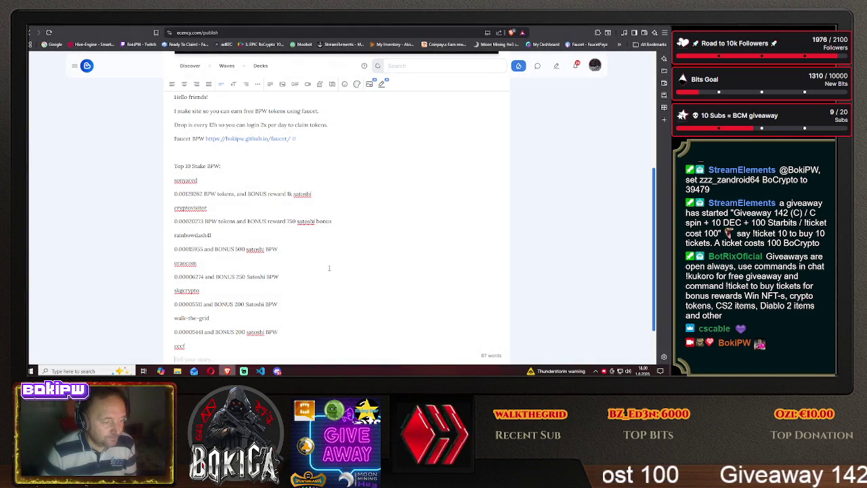
Paste the seventh staker's 0.00003225 stake and add 'BONUS 150 satoshi BPW' after it.
{"action": "key", "text": "ctrl+Tab"}
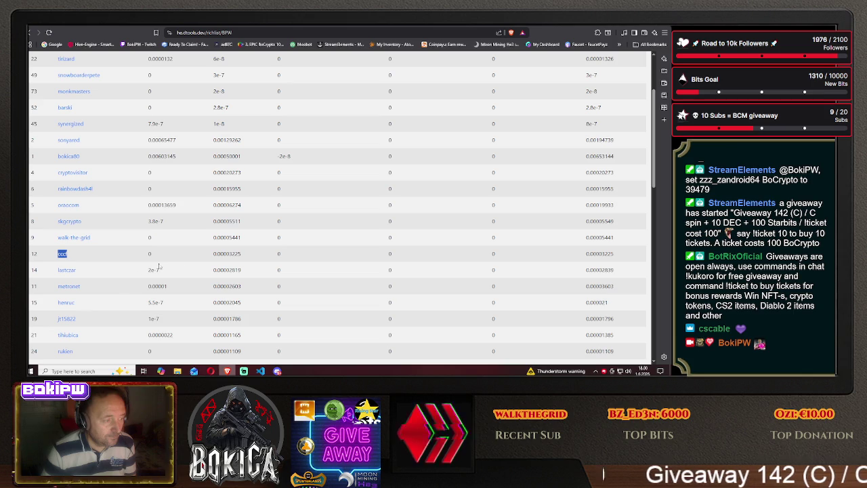
{"action": "left_click_drag", "start_coordinate": [241, 253], "coordinate": [222, 254]}
{"action": "right_click", "coordinate": [214, 254]}
{"action": "left_click", "coordinate": [237, 263]}
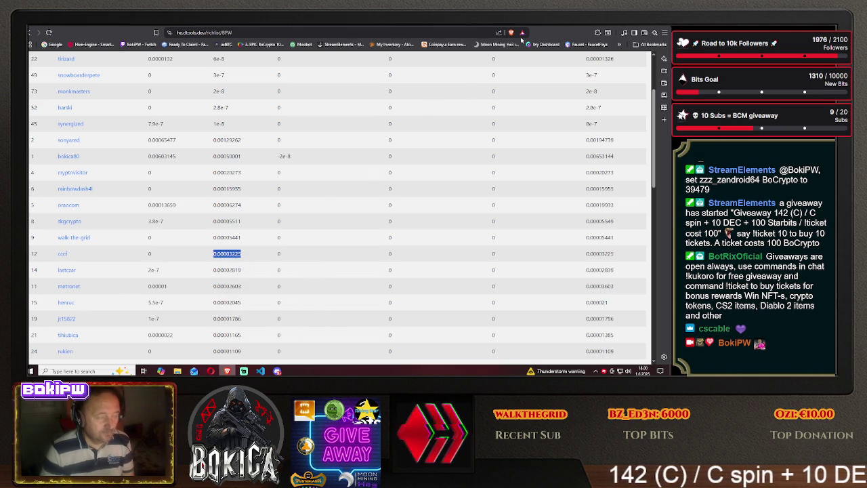
{"action": "key", "text": "ctrl+Tab"}
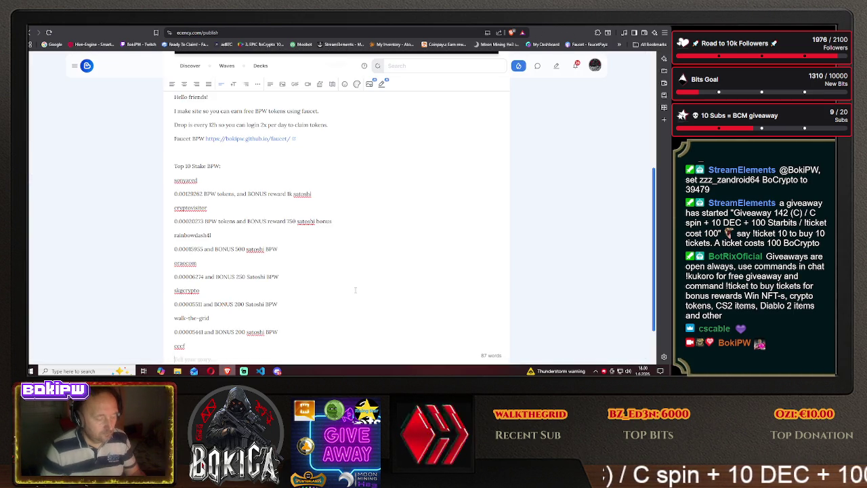
{"action": "key", "text": "ctrl+v"}
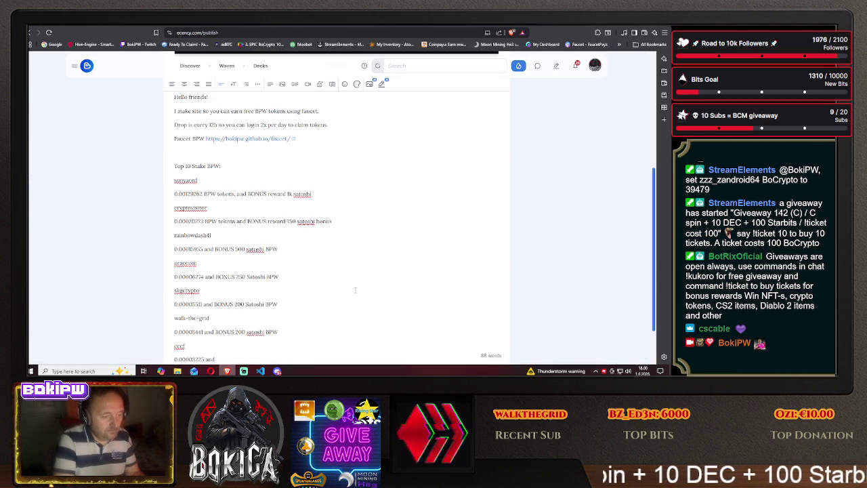
{"action": "type", "text": "BONUS"}
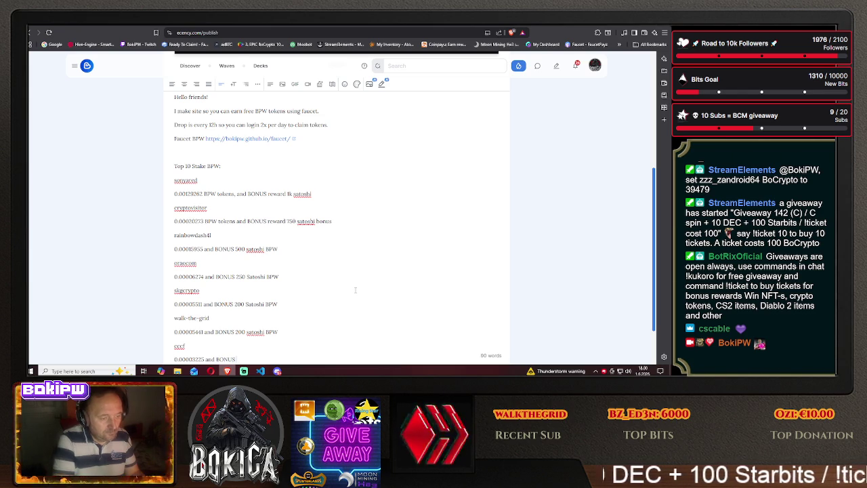
{"action": "type", "text": " 150 satoshi BPW"}
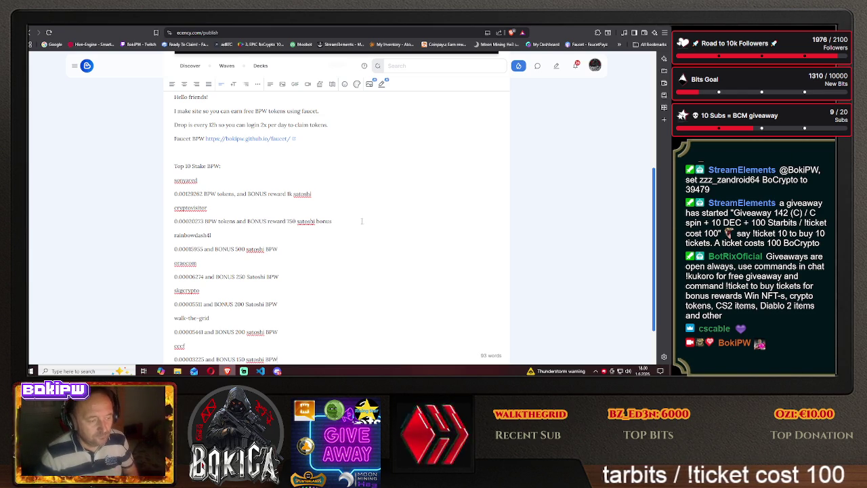
{"action": "key", "text": "ctrl+Tab"}
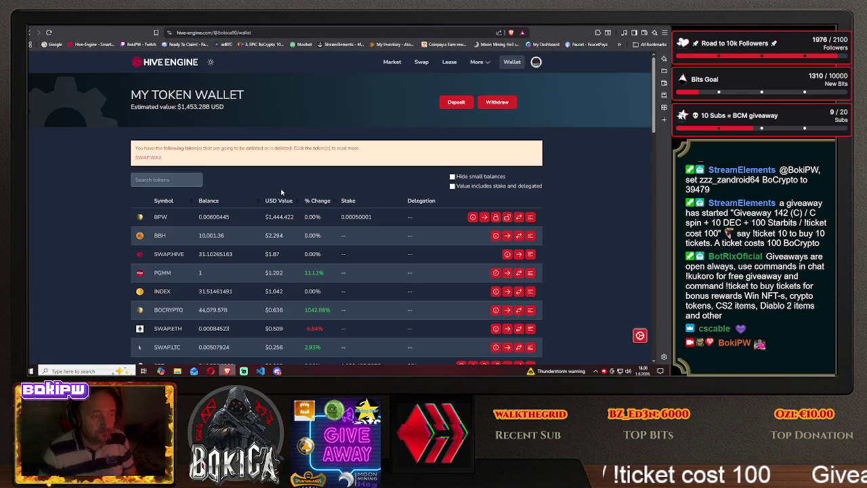
Send the seventh staker 0.00000150 BPW with the Twitch link memo.
{"action": "left_click", "coordinate": [483, 217]}
{"action": "left_click", "coordinate": [305, 197]}
{"action": "type", "text": "cccf"}
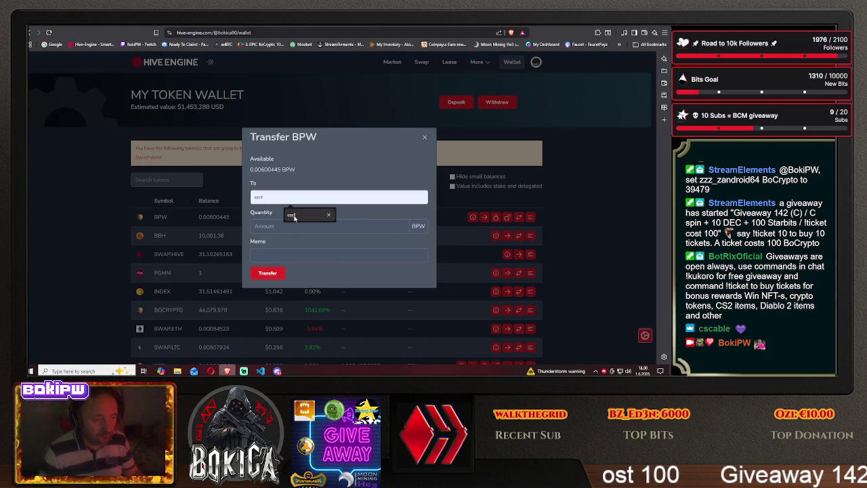
{"action": "left_click", "coordinate": [294, 217]}
{"action": "left_click", "coordinate": [275, 226]}
{"action": "type", "text": "0.0"}
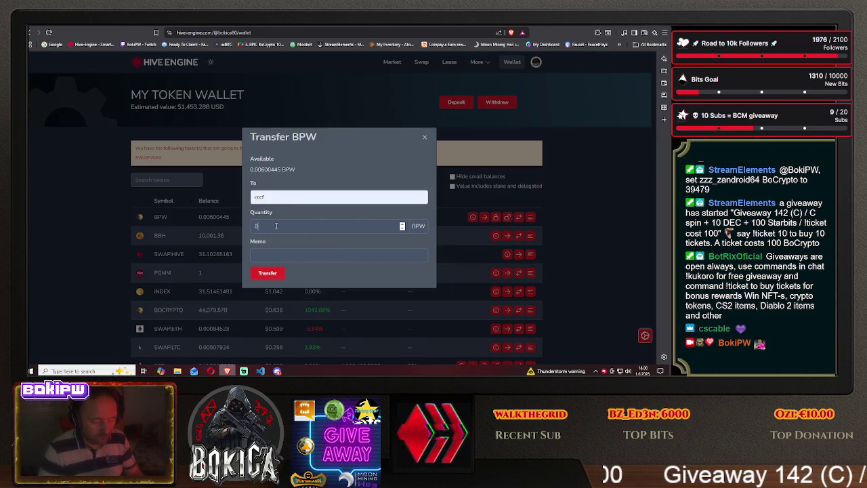
{"action": "type", "text": "000"}
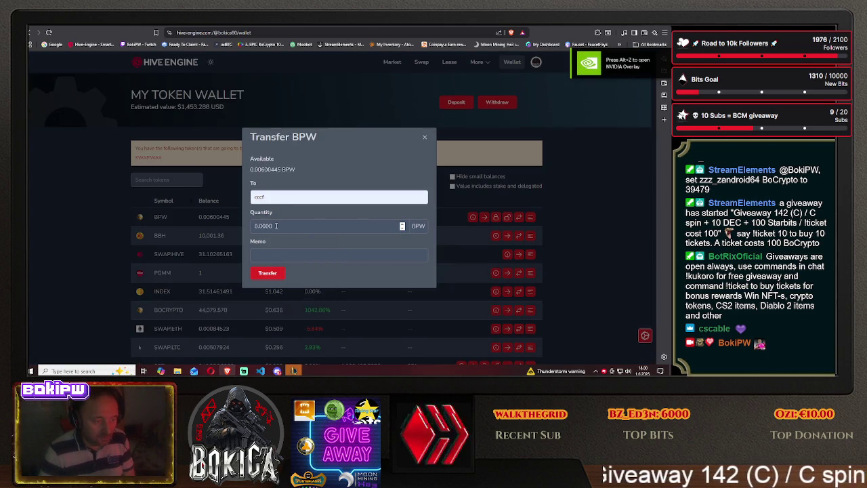
{"action": "type", "text": "0"}
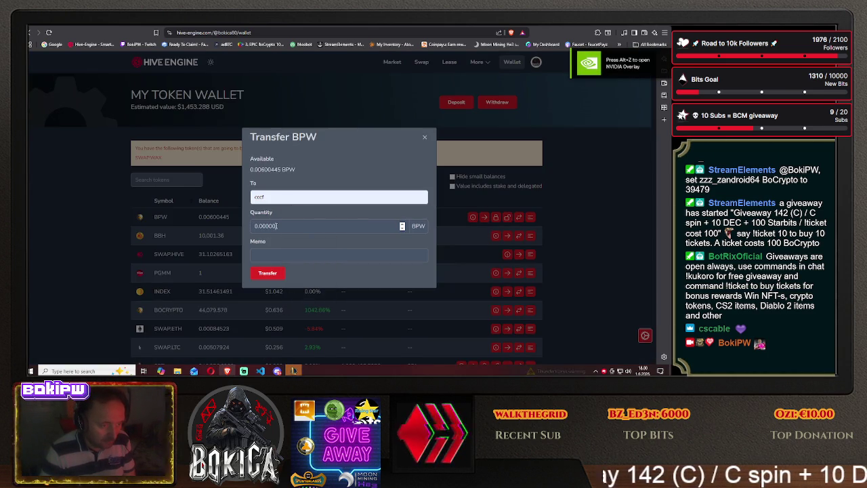
{"action": "type", "text": "150"}
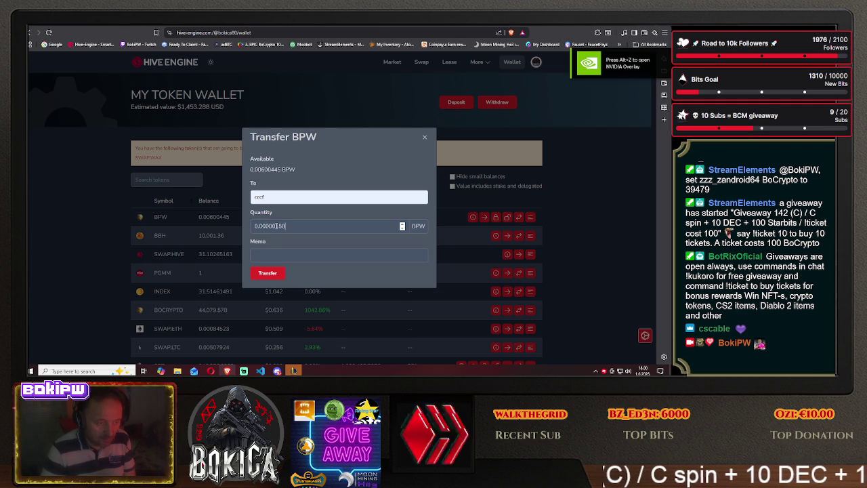
{"action": "left_click", "coordinate": [281, 254]}
{"action": "left_click", "coordinate": [274, 273]}
{"action": "left_click", "coordinate": [274, 273]}
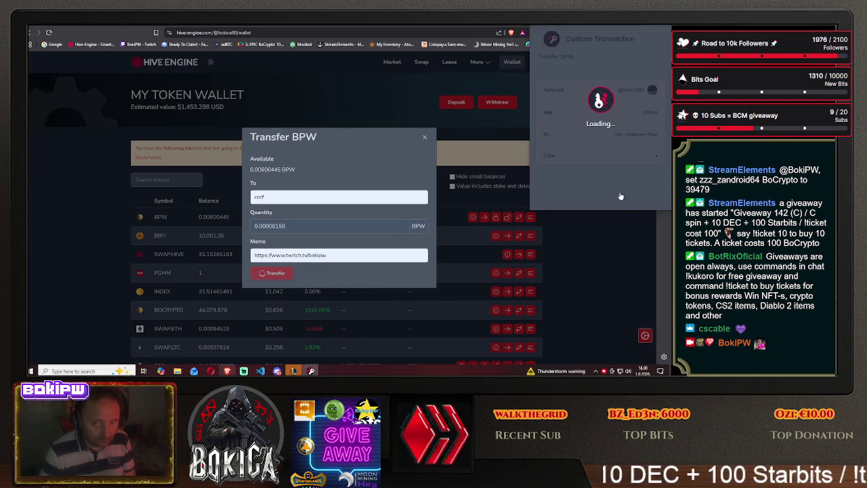
{"action": "key", "text": "alt+F4"}
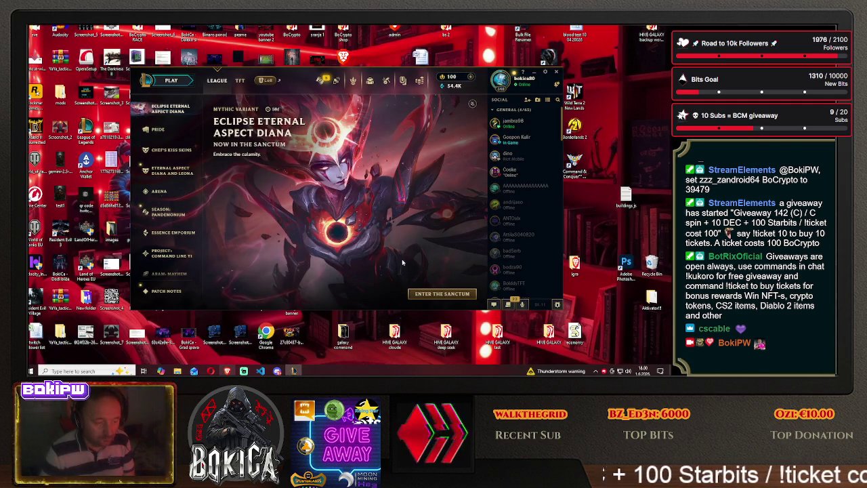
{"action": "key", "text": "alt+Tab"}
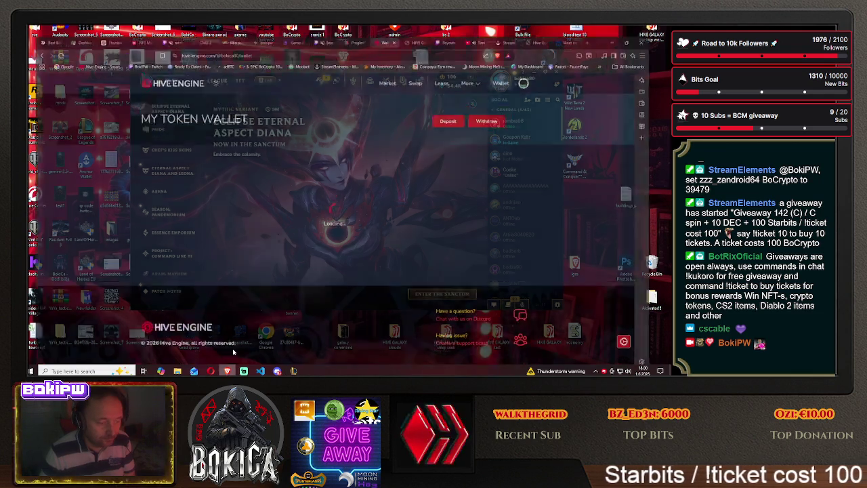
{"action": "key", "text": "ctrl+Tab"}
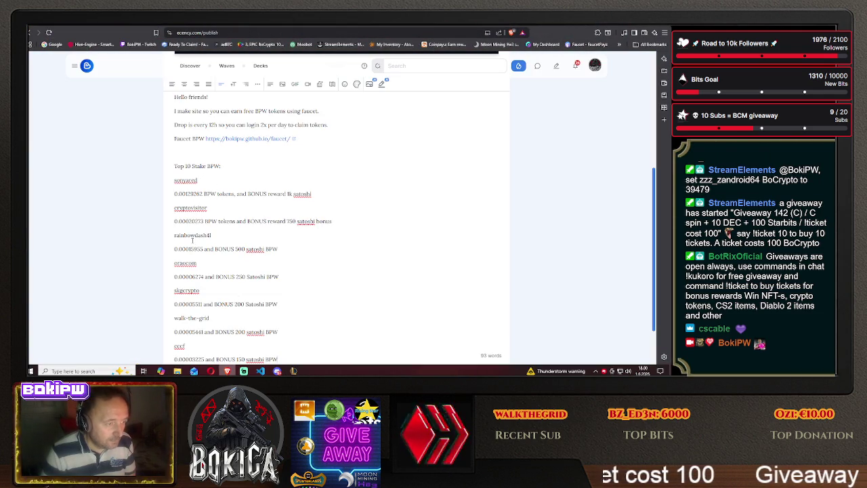
Copy the eighth staker's account name from the BPW richlist into the draft.
{"action": "scroll", "coordinate": [298, 304], "scroll_direction": "down", "scroll_amount": 2}
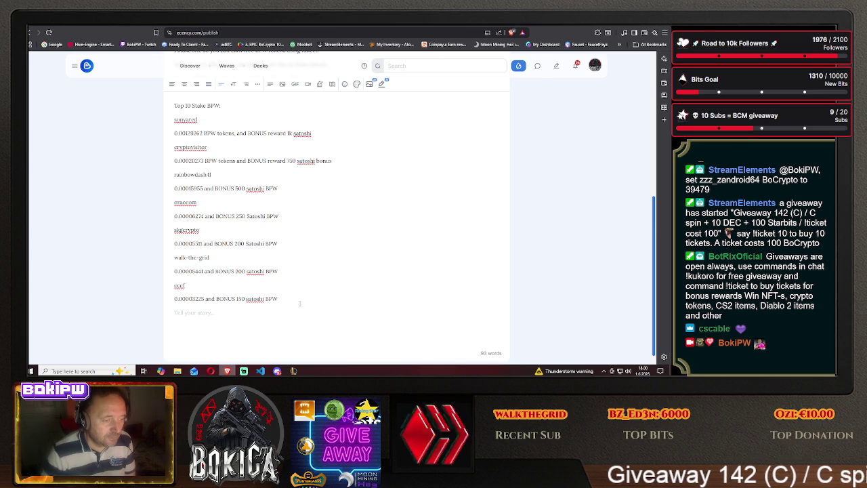
{"action": "key", "text": "ctrl+Tab"}
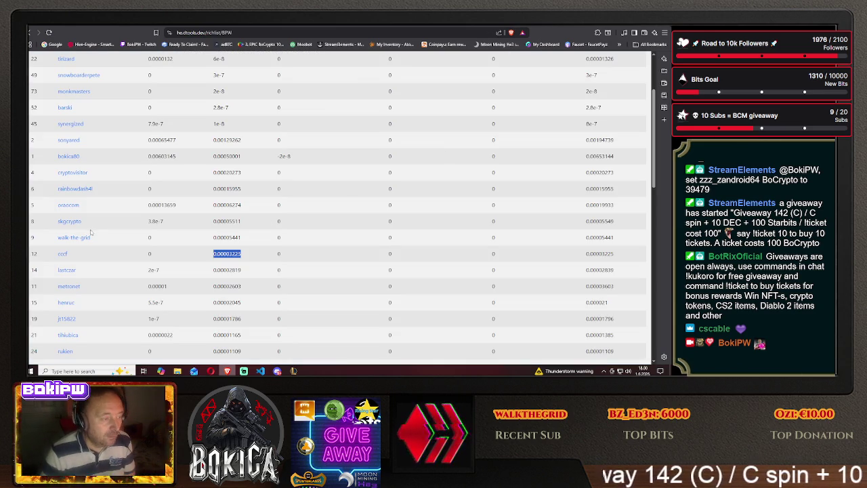
{"action": "left_click_drag", "start_coordinate": [77, 269], "coordinate": [66, 269]}
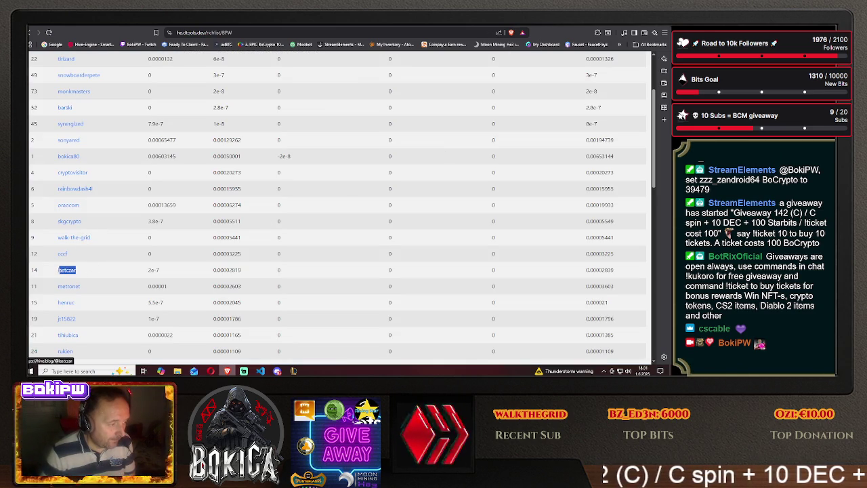
{"action": "right_click", "coordinate": [63, 269]}
{"action": "left_click", "coordinate": [160, 197]}
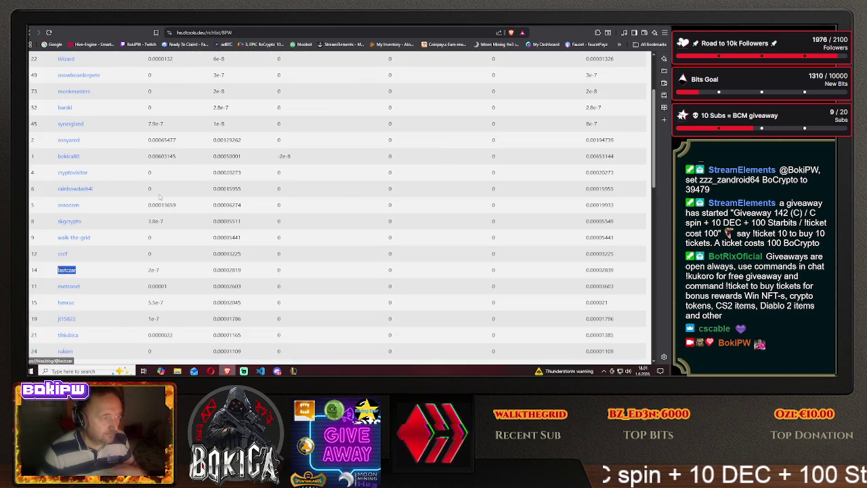
{"action": "key", "text": "ctrl+shift+Tab"}
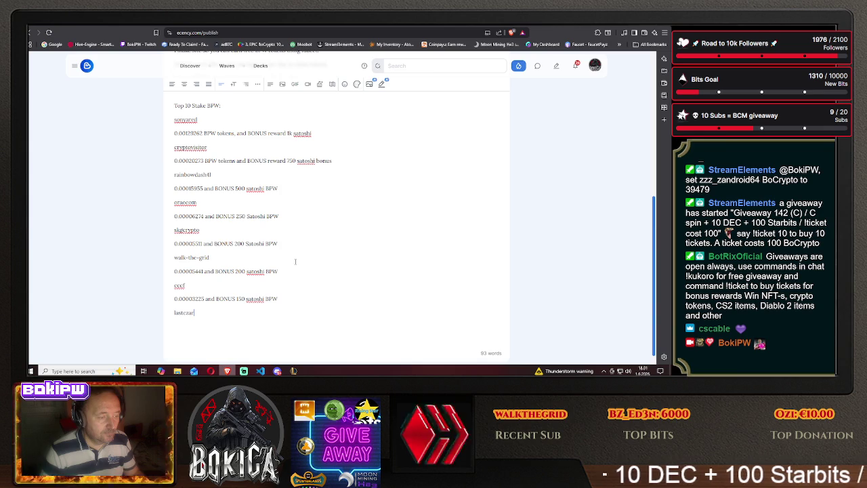
{"action": "key", "text": "Return"}
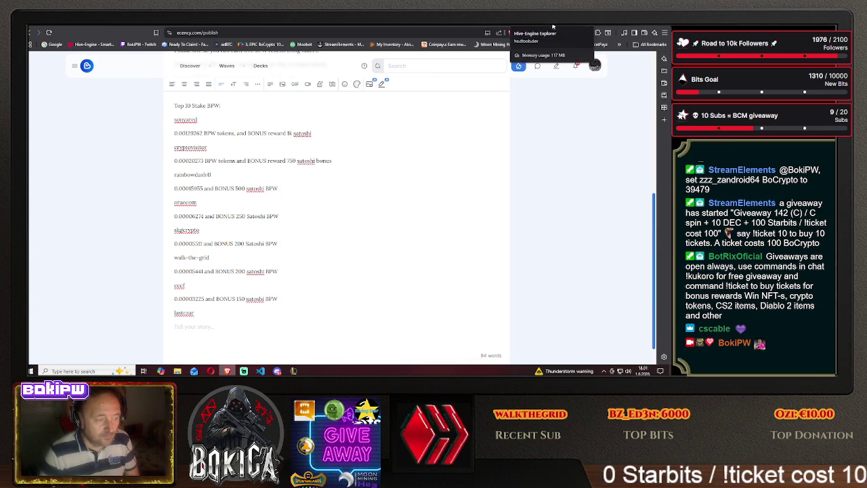
Paste the staker's 0.00002819 balance and add 'and BONUS 125 satoshi BPW' after it.
{"action": "key", "text": "ctrl+Tab"}
{"action": "left_click_drag", "start_coordinate": [233, 270], "coordinate": [214, 271]}
{"action": "right_click", "coordinate": [220, 271]}
{"action": "left_click", "coordinate": [233, 278]}
{"action": "key", "text": "ctrl+Tab"}
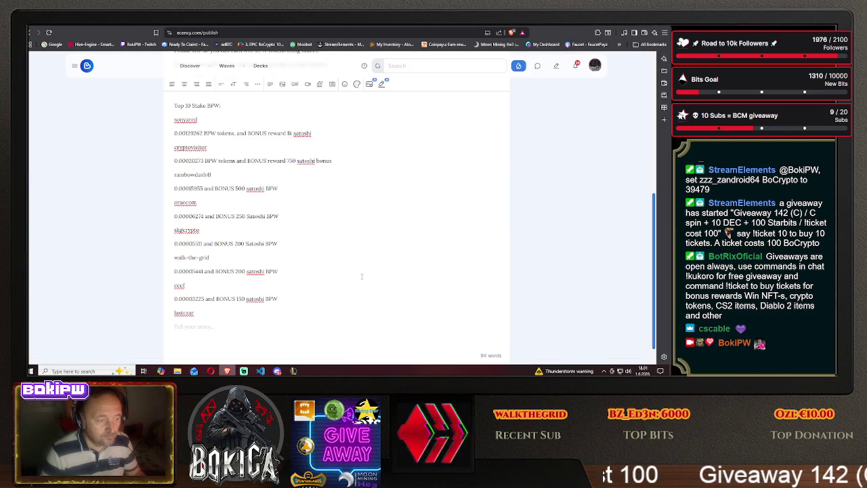
{"action": "key", "text": "ctrl+v"}
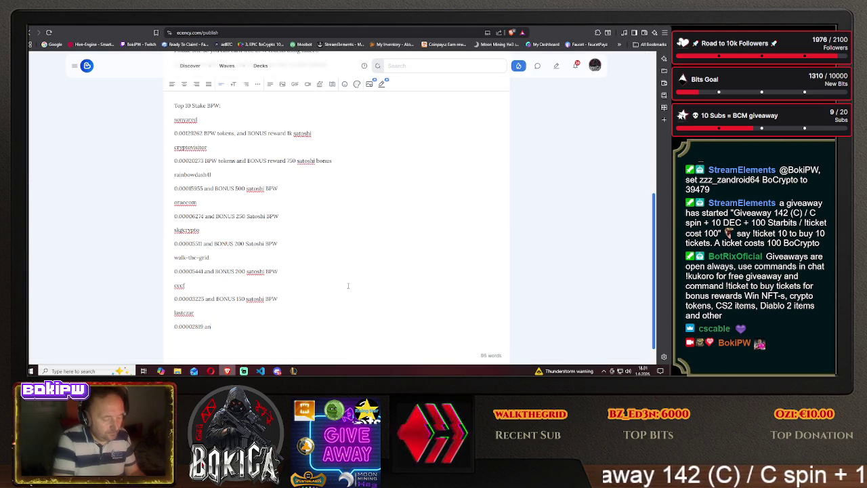
{"action": "type", "text": "BOnus"}
{"action": "key", "text": "BackSpace"}
{"action": "key", "text": "BackSpace"}
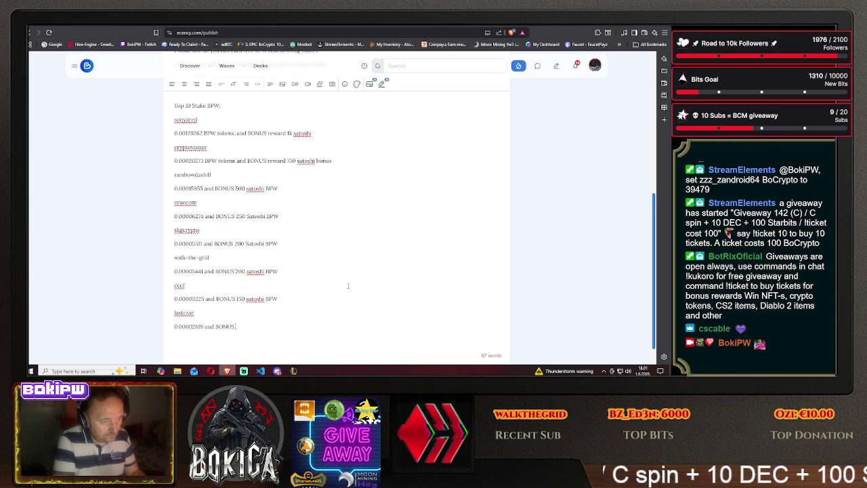
{"action": "type", "text": "25 satoshi BPW"}
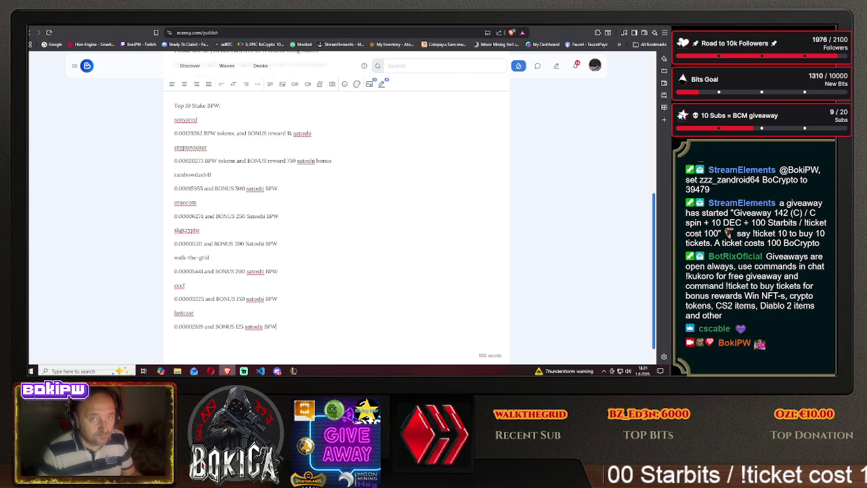
{"action": "key", "text": "ctrl+Tab"}
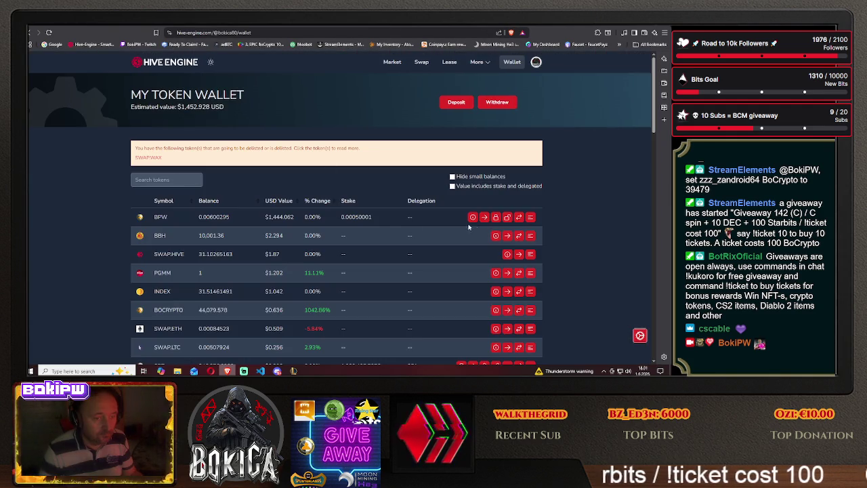
Begin a BPW transfer to the eighth staker, then check the BPW transaction history.
{"action": "left_click", "coordinate": [484, 217]}
{"action": "left_click", "coordinate": [325, 195]}
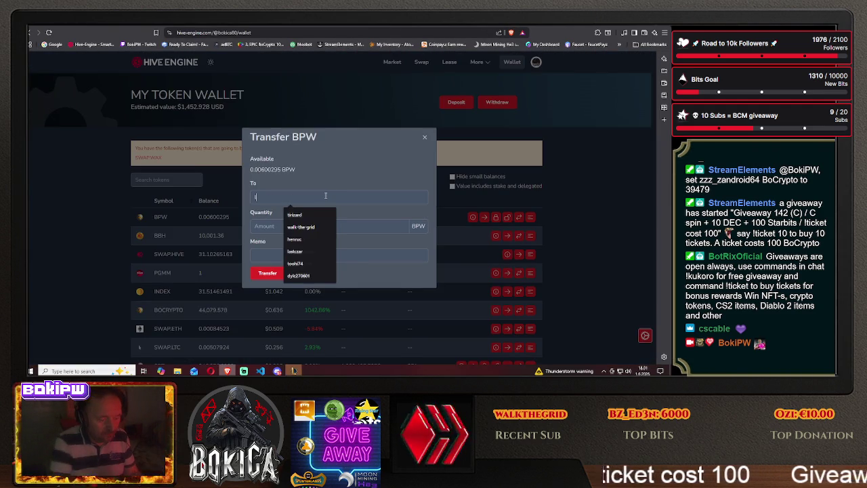
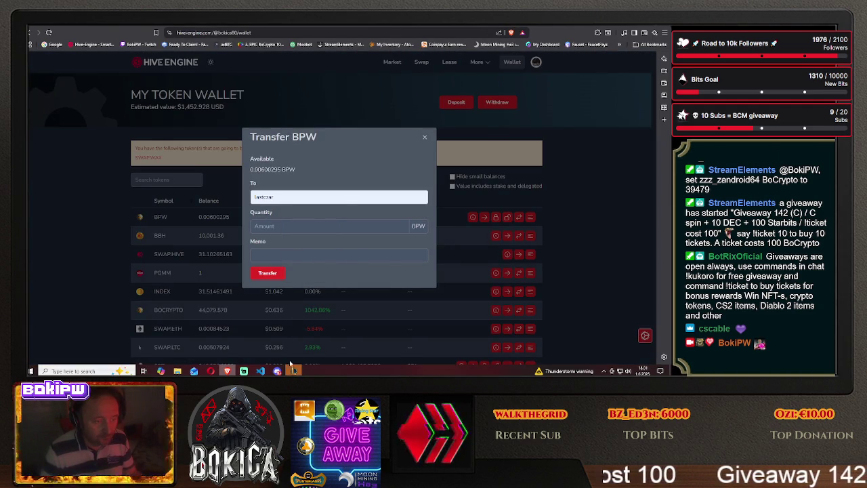
{"action": "left_click", "coordinate": [294, 370]}
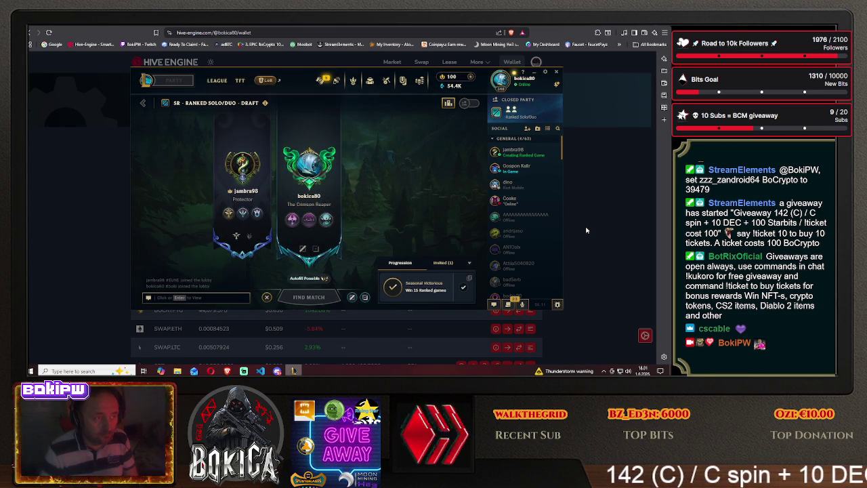
{"action": "left_click", "coordinate": [587, 231]}
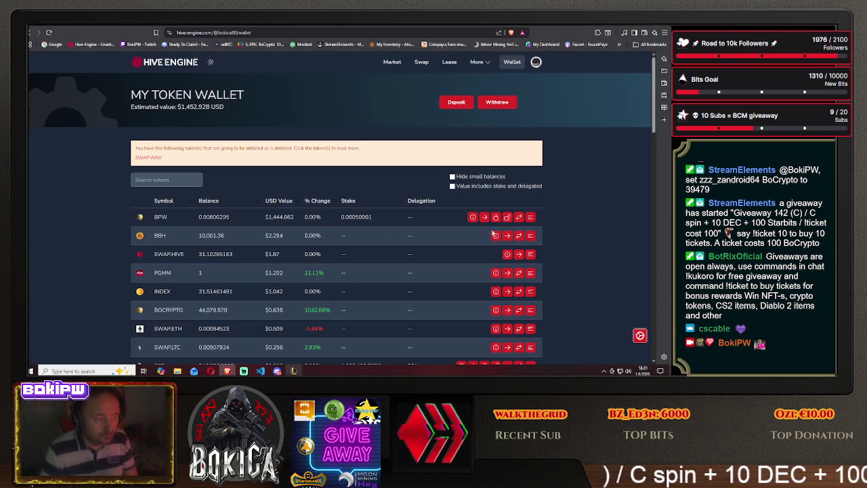
{"action": "left_click", "coordinate": [519, 218]}
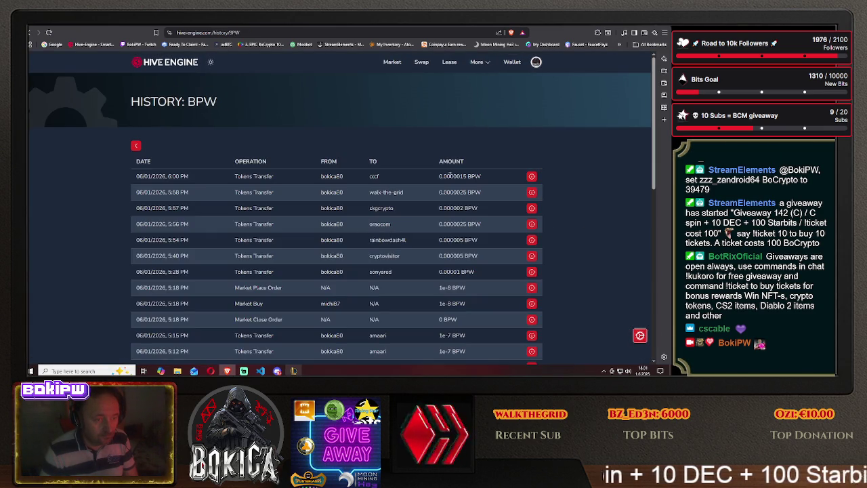
{"action": "left_click", "coordinate": [512, 61]}
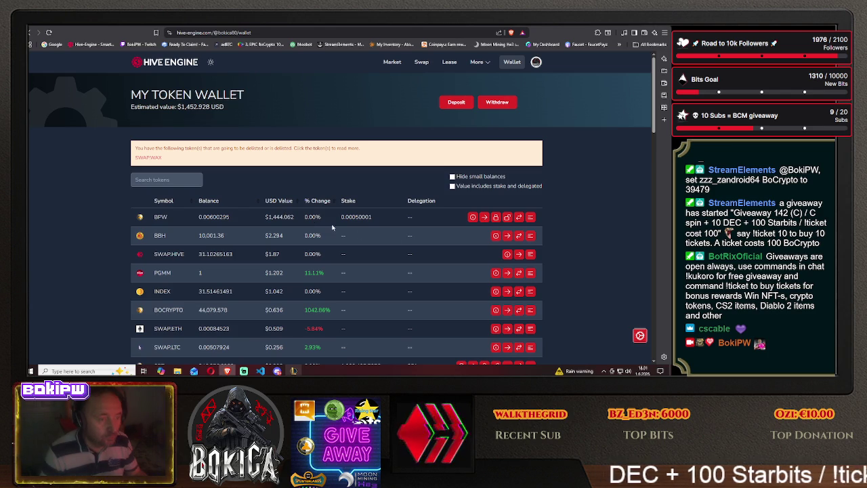
Send the eighth staker 0.00000125 BPW with the stream-link memo, approved in Keychain.
{"action": "left_click", "coordinate": [484, 217]}
{"action": "left_click", "coordinate": [312, 197]}
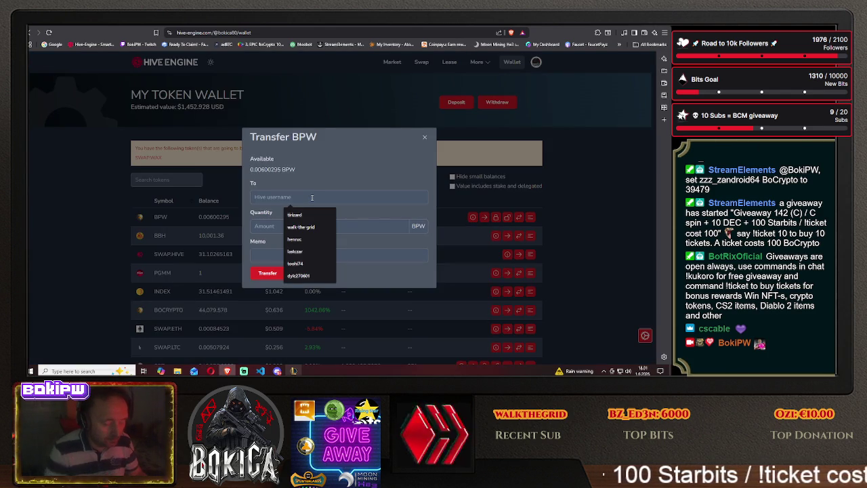
{"action": "left_click", "coordinate": [294, 218]}
{"action": "left_click", "coordinate": [289, 228]}
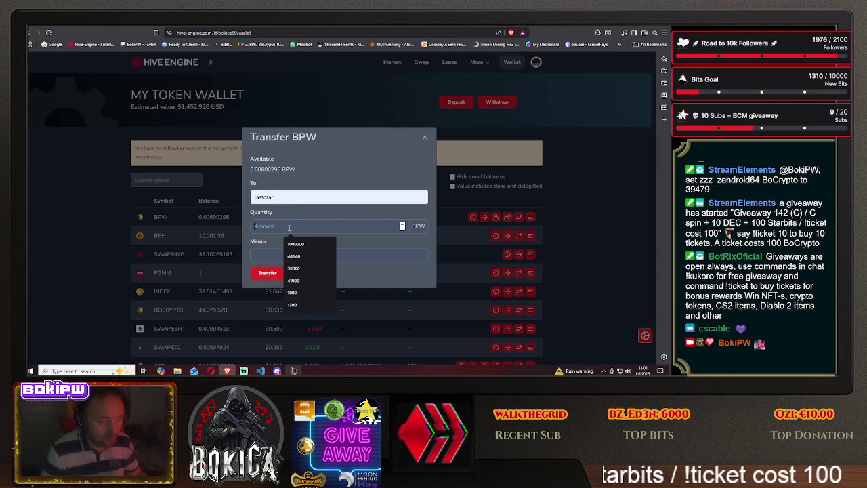
{"action": "type", "text": "0.00000125"}
{"action": "left_click", "coordinate": [277, 251]}
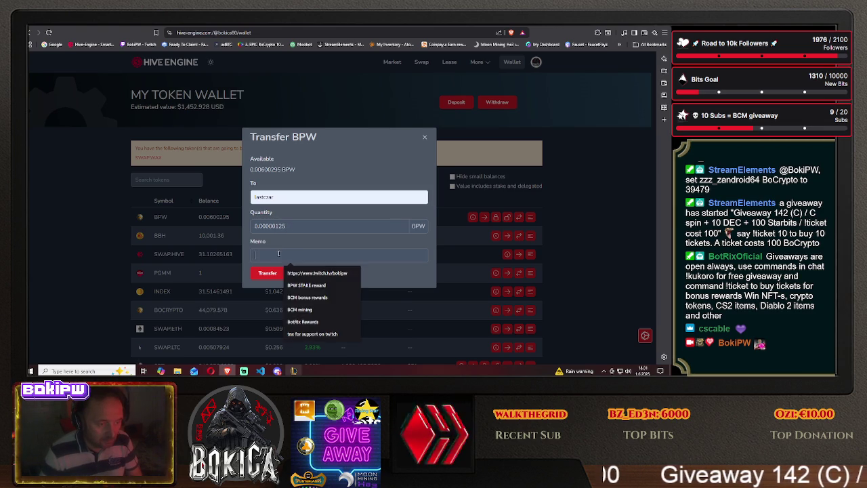
{"action": "left_click", "coordinate": [317, 273]}
{"action": "left_click", "coordinate": [271, 273]}
{"action": "left_click", "coordinate": [634, 191]}
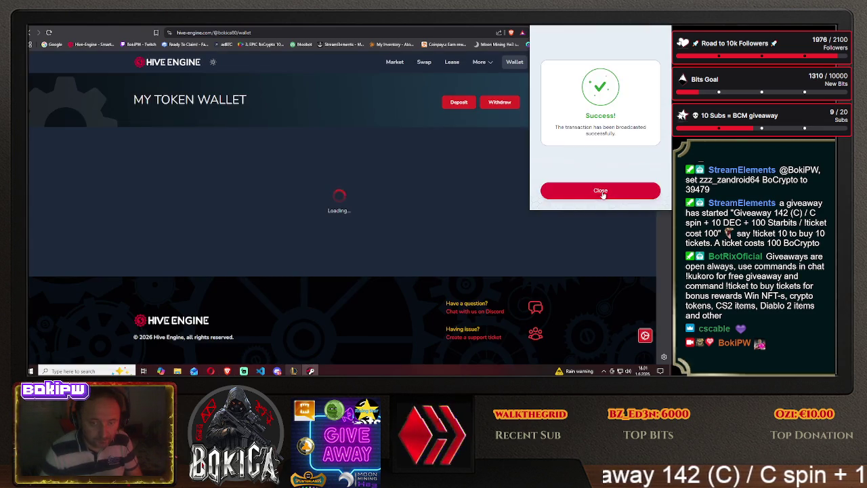
{"action": "left_click", "coordinate": [581, 188]}
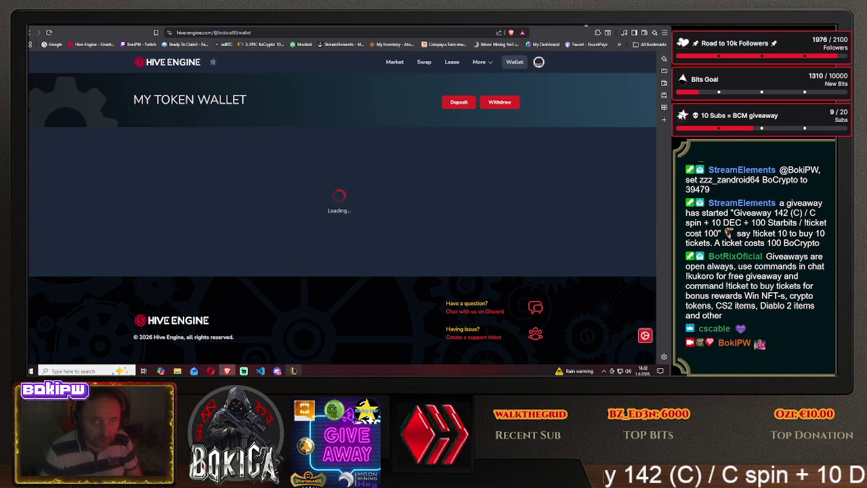
{"action": "key", "text": "ctrl+Tab"}
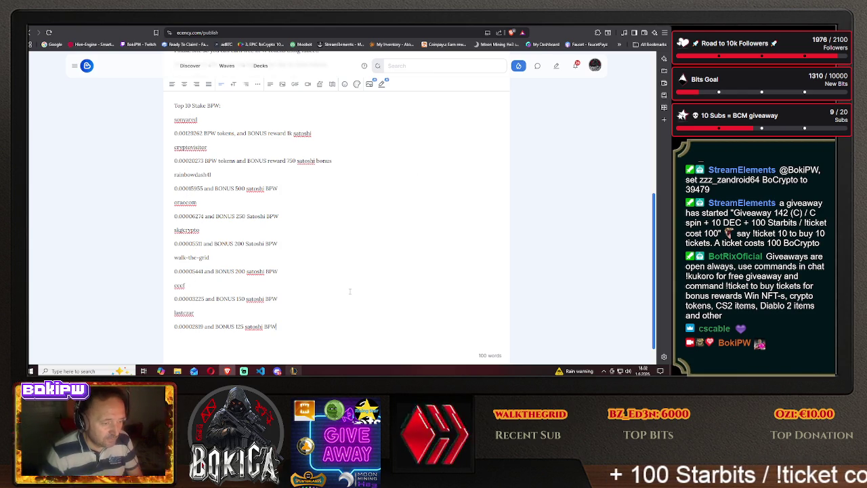
Copy the ninth staker's username from the richlist onto a new line in the draft.
{"action": "key", "text": "Return"}
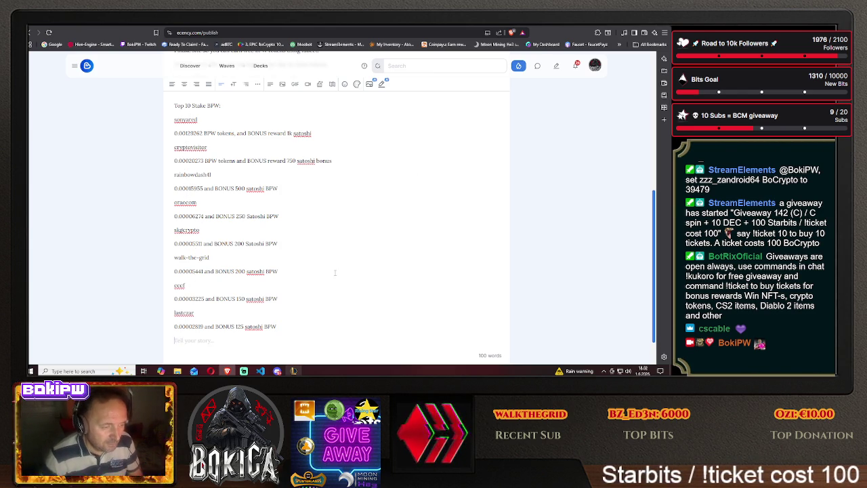
{"action": "scroll", "coordinate": [337, 253], "scroll_direction": "down", "scroll_amount": 2}
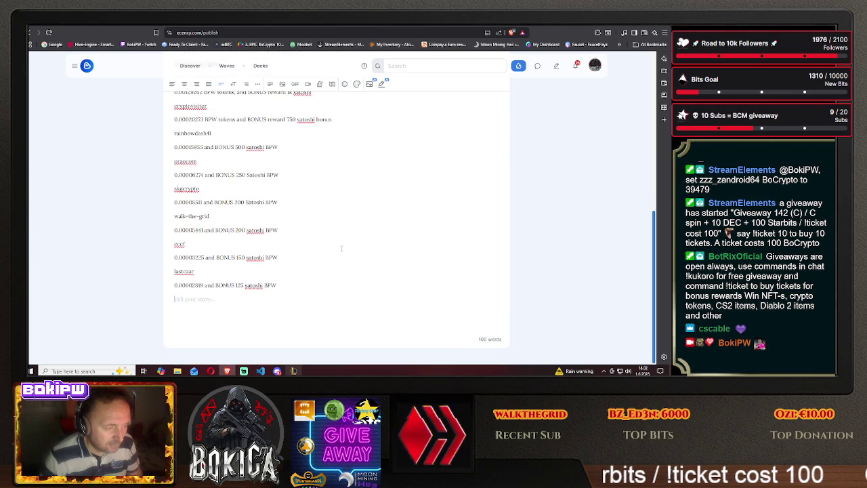
{"action": "left_click", "coordinate": [556, 26]}
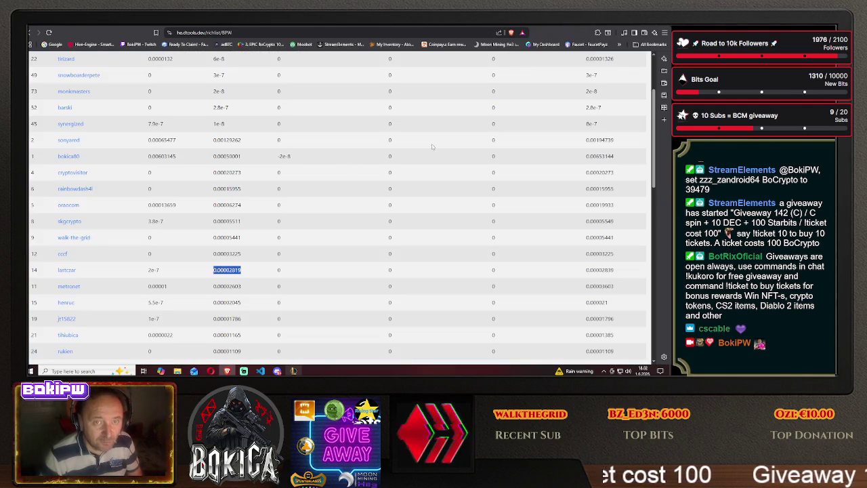
{"action": "left_click_drag", "start_coordinate": [85, 287], "coordinate": [60, 289]}
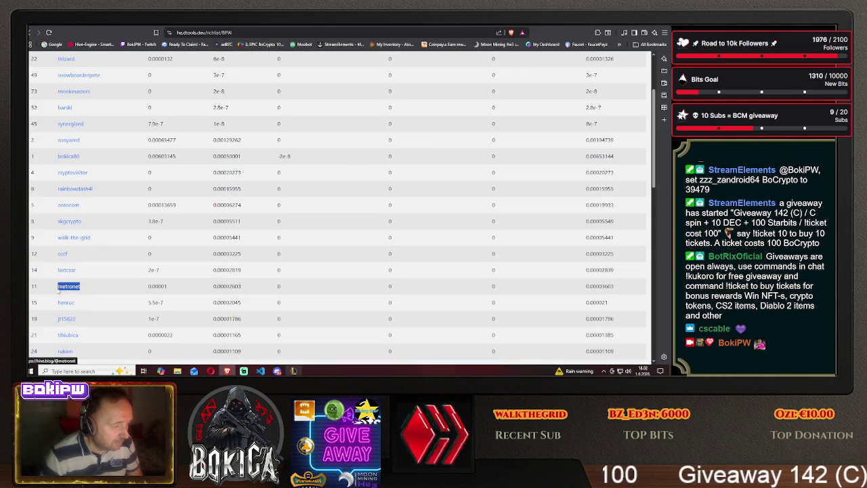
{"action": "right_click", "coordinate": [62, 290]}
{"action": "left_click", "coordinate": [95, 211]}
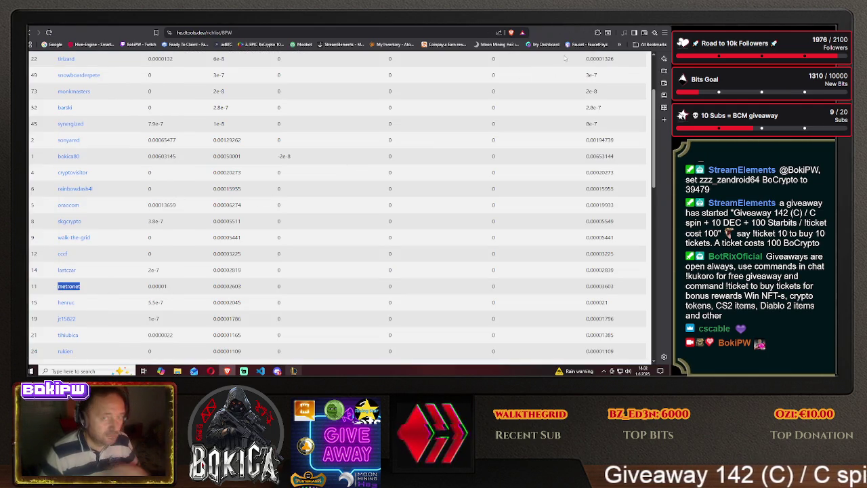
{"action": "key", "text": "ctrl+Tab"}
{"action": "key", "text": "ctrl+v"}
{"action": "key", "text": "Return"}
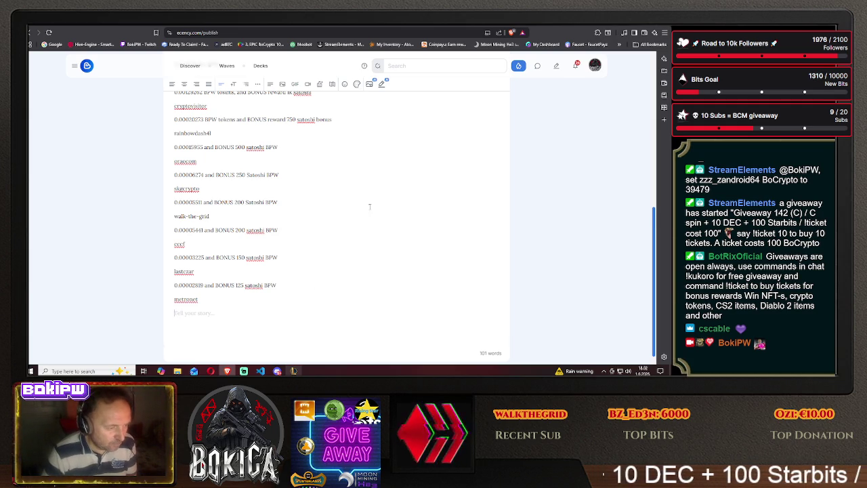
Add the 0.00002603 stake followed by 'and Bonus 125 satoshi BPW'.
{"action": "left_click", "coordinate": [549, 27]}
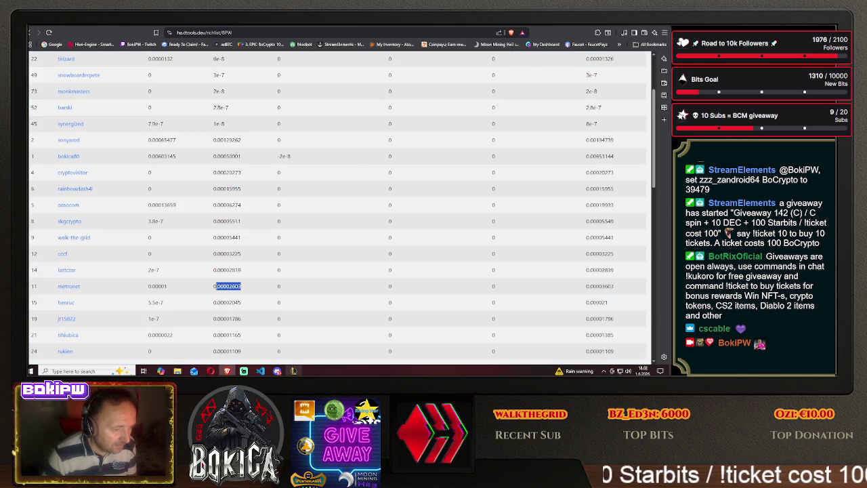
{"action": "right_click", "coordinate": [227, 286]}
{"action": "left_click", "coordinate": [237, 293]}
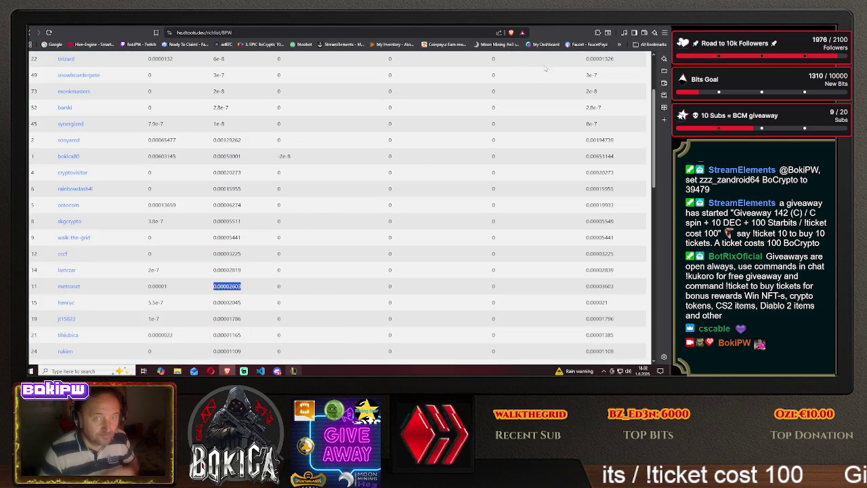
{"action": "key", "text": "ctrl+Tab"}
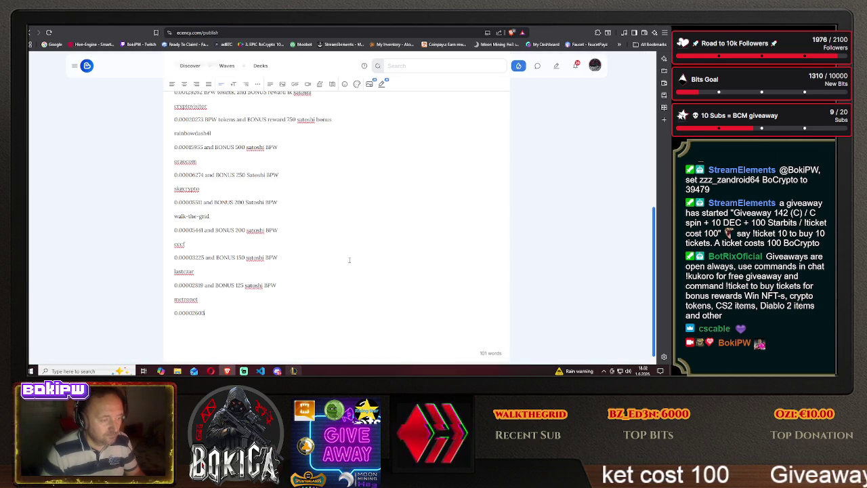
{"action": "type", "text": "and Bonus"}
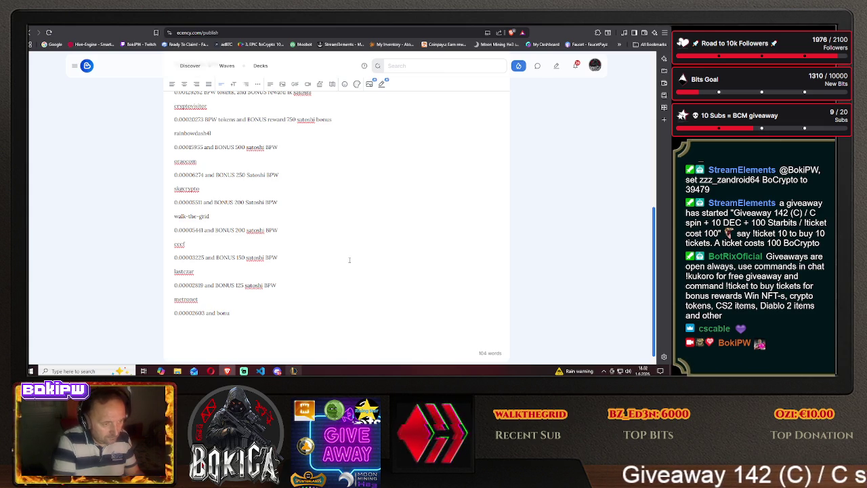
{"action": "type", "text": " 125 "}
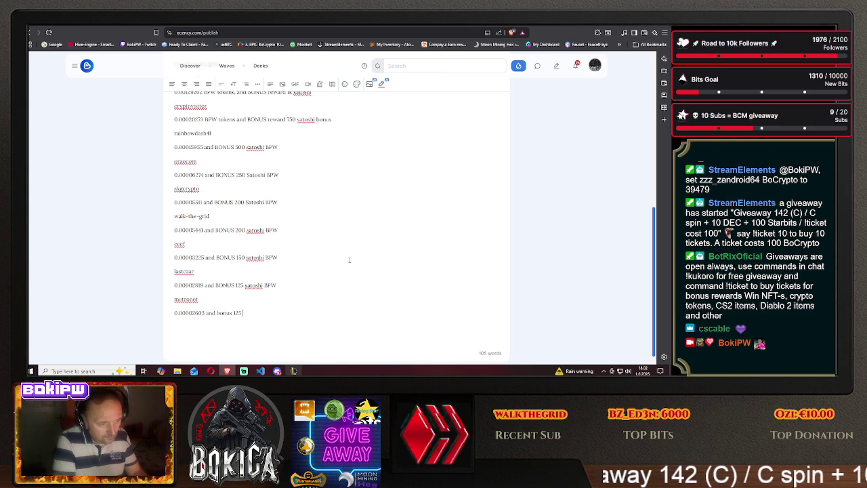
{"action": "type", "text": "satoshi BPW"}
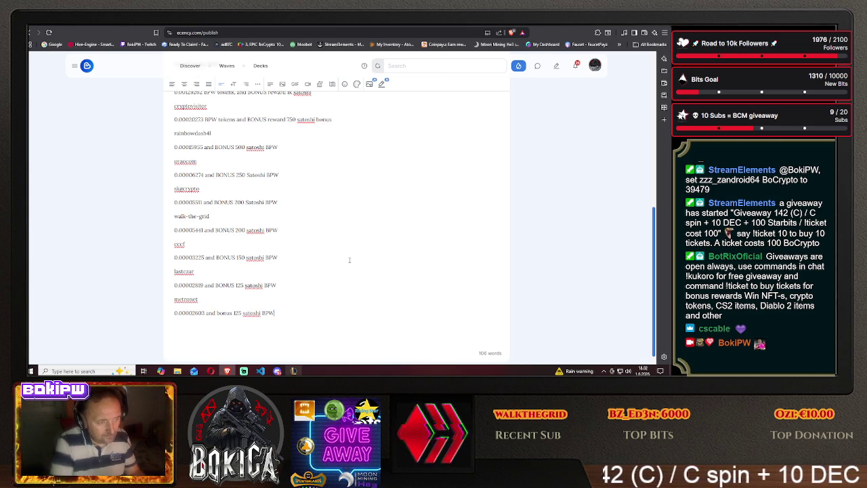
{"action": "left_click", "coordinate": [415, 26]}
Check the BPW history and open a BPW transfer to the ninth staker.
{"action": "left_click", "coordinate": [530, 217]}
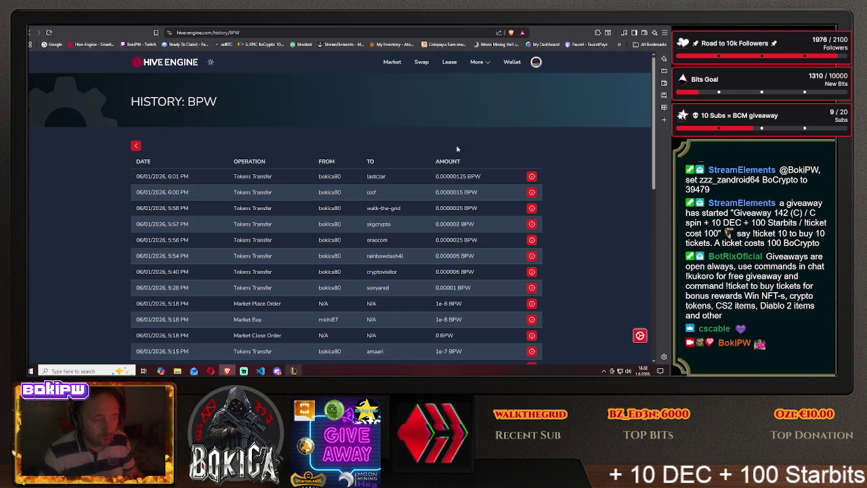
{"action": "left_click", "coordinate": [512, 62]}
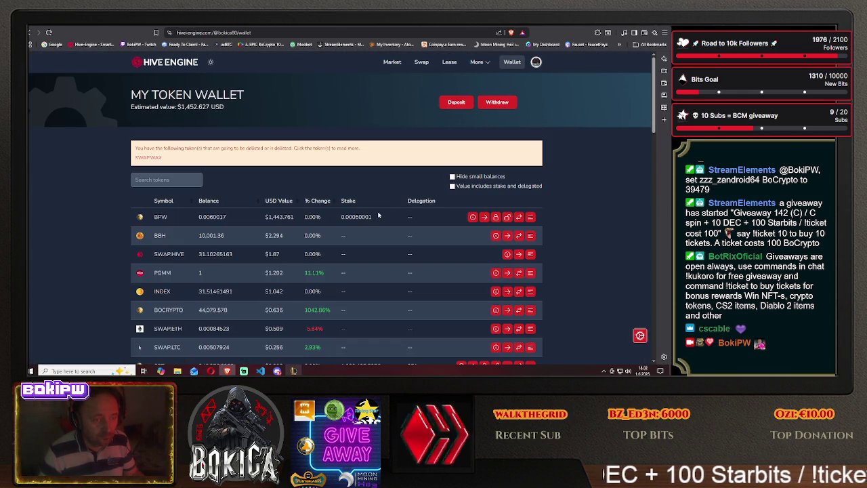
{"action": "left_click", "coordinate": [485, 217]}
{"action": "left_click", "coordinate": [314, 197]}
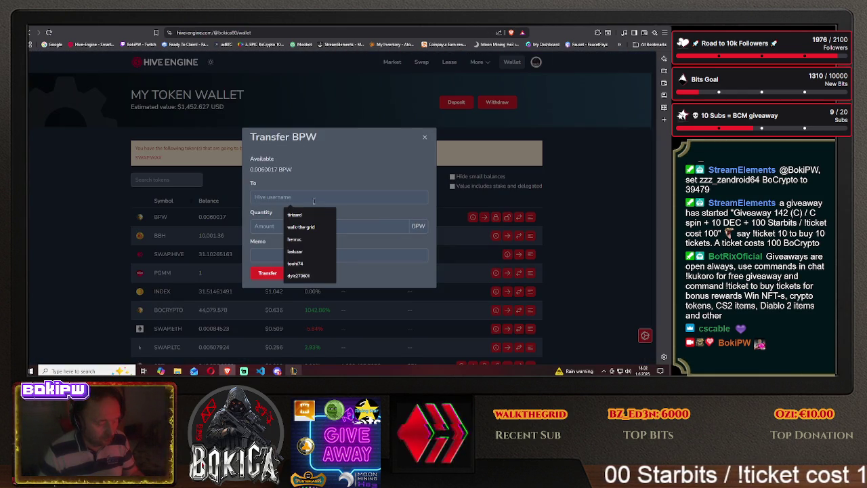
{"action": "type", "text": "me"}
{"action": "left_click", "coordinate": [298, 215]}
{"action": "left_click", "coordinate": [283, 226]}
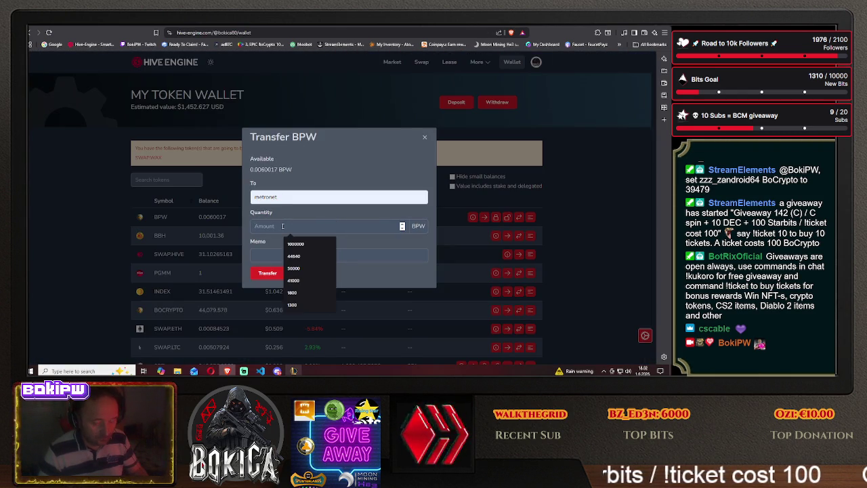
Enter 0.00000125 BPW with the stream-link memo and approve the transfer in Keychain.
{"action": "type", "text": "0.00"}
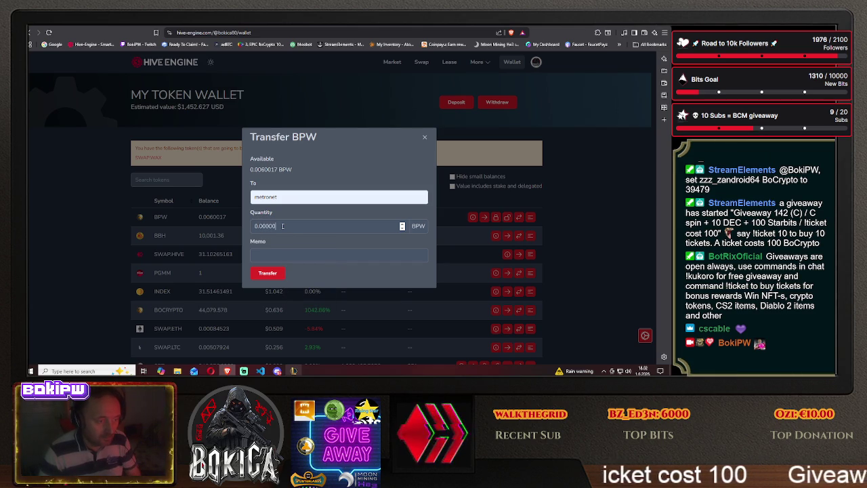
{"action": "key", "text": "BackSpace"}
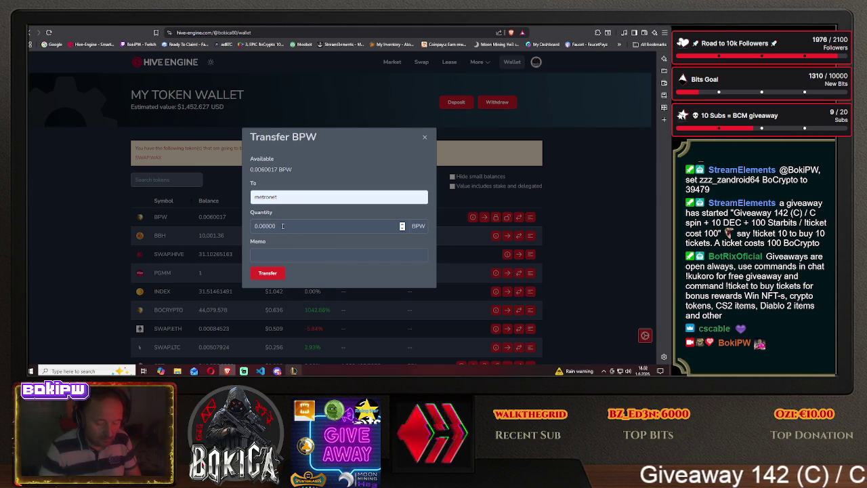
{"action": "key", "text": "ctrl+Tab"}
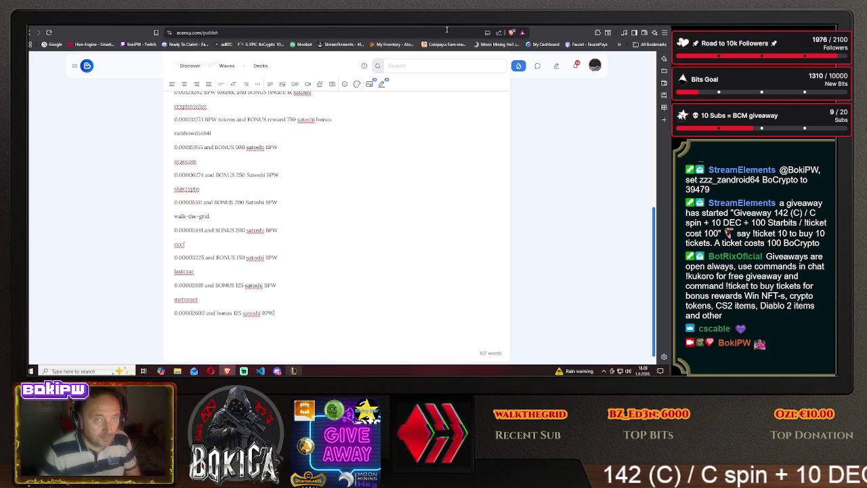
{"action": "key", "text": "ctrl+shift+Tab"}
{"action": "type", "text": "25"}
{"action": "left_click", "coordinate": [318, 255]}
{"action": "left_click", "coordinate": [319, 273]}
{"action": "left_click", "coordinate": [267, 273]}
{"action": "left_click", "coordinate": [616, 193]}
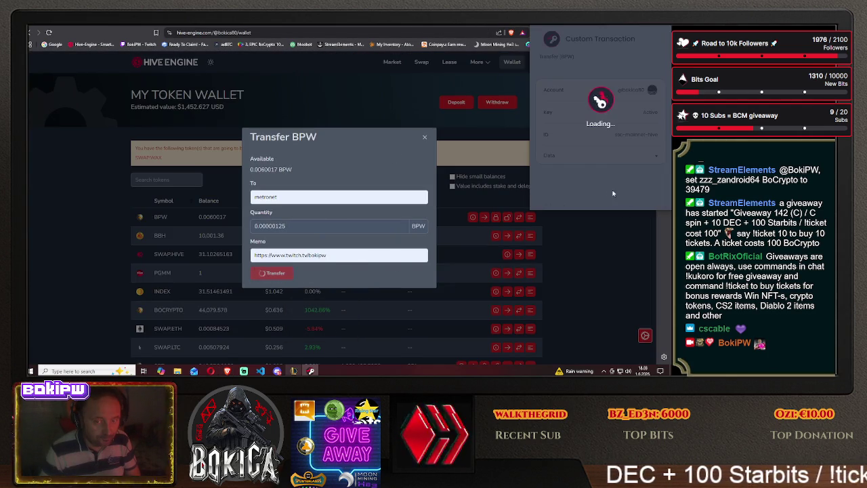
{"action": "left_click", "coordinate": [595, 193]}
{"action": "key", "text": "ctrl+Tab"}
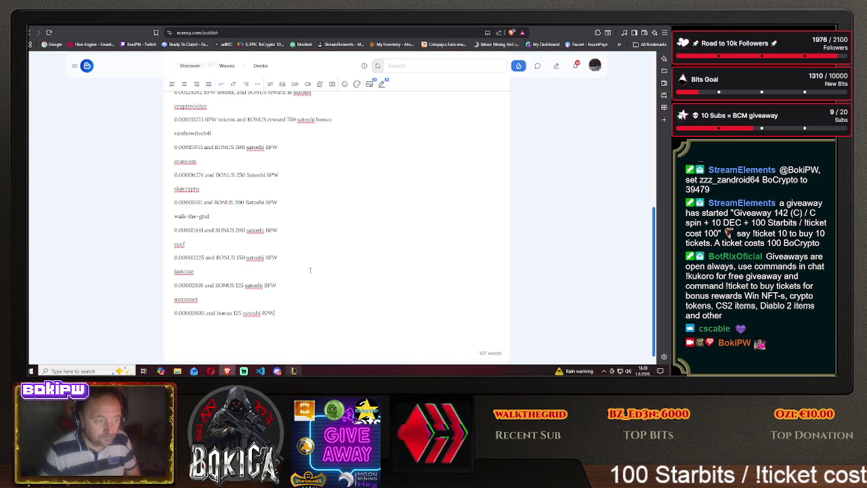
Review the draft's end and select the tenth staker's name in the BPW richlist.
{"action": "scroll", "coordinate": [335, 309], "scroll_direction": "up", "scroll_amount": 2}
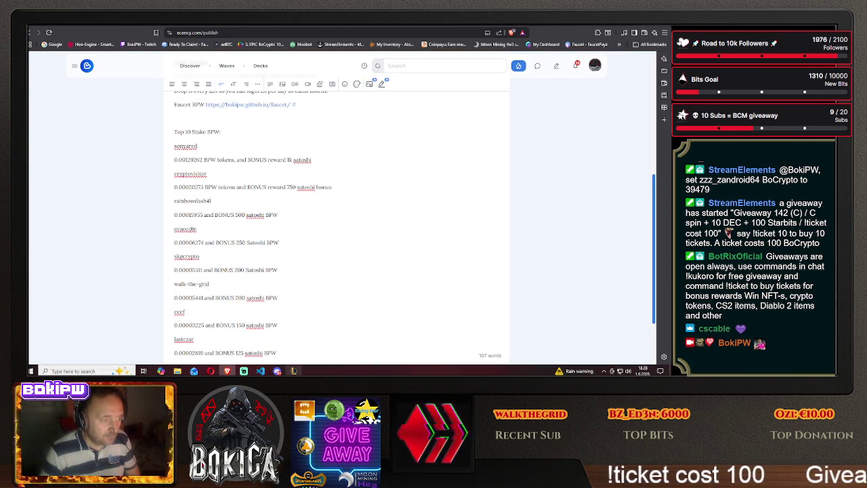
{"action": "scroll", "coordinate": [192, 255], "scroll_direction": "down", "scroll_amount": 2}
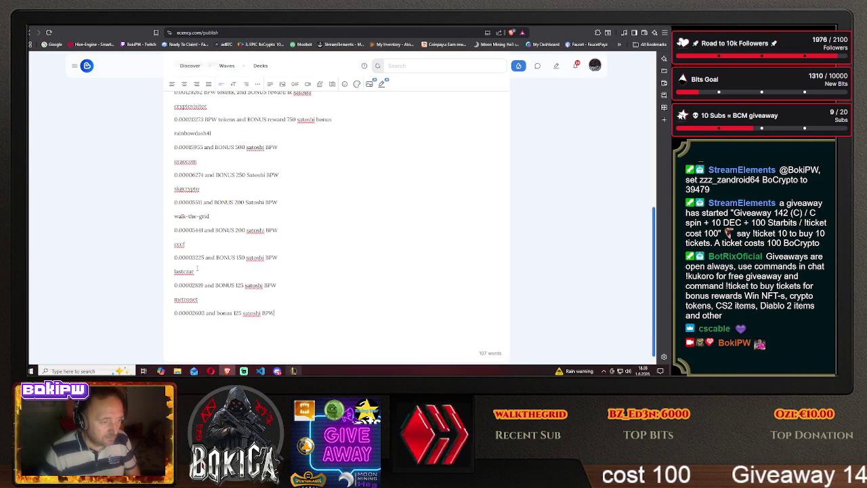
{"action": "key", "text": "ctrl+Tab"}
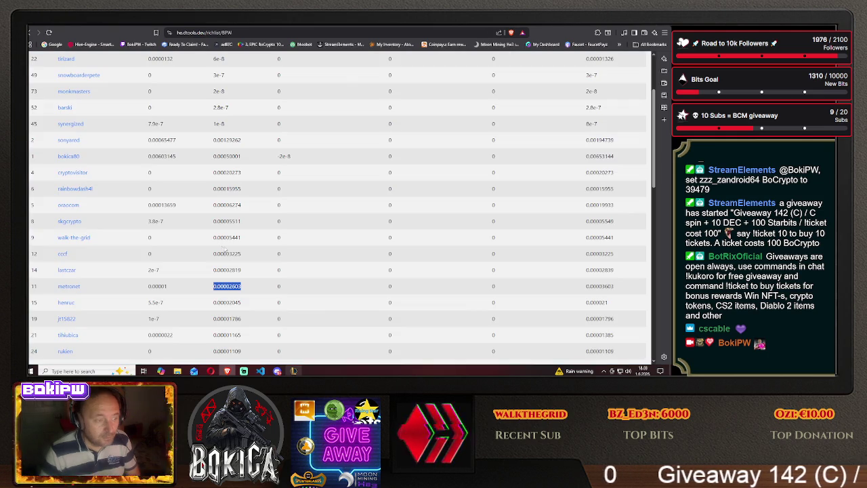
{"action": "double_click", "coordinate": [66, 302]}
{"action": "right_click", "coordinate": [66, 302]}
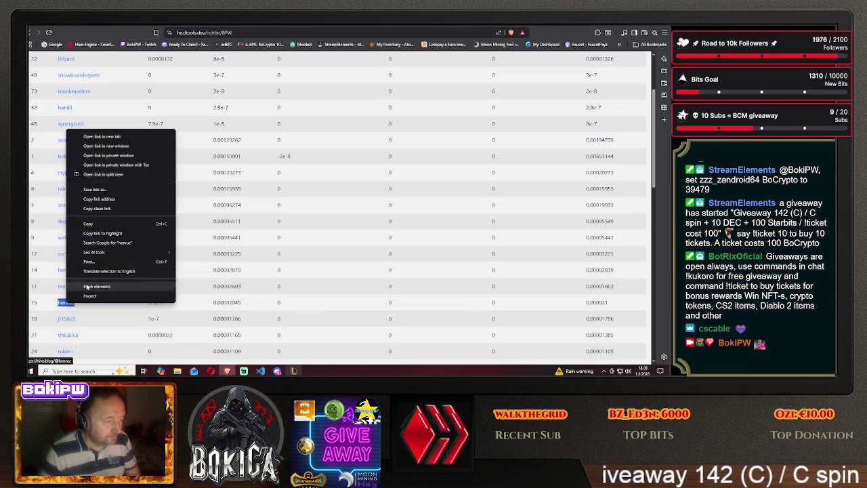
Add the tenth staker's name, 0.00002045 stake and 'and bonus 100 satoshi BPW' to the draft.
{"action": "left_click", "coordinate": [99, 223]}
{"action": "key", "text": "ctrl+shift+Tab"}
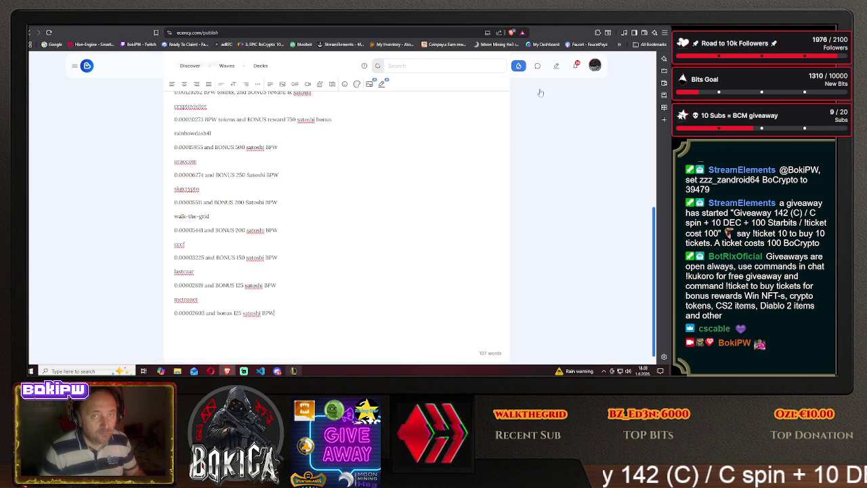
{"action": "key", "text": "Return"}
{"action": "key", "text": "Return"}
{"action": "key", "text": "ctrl+Tab"}
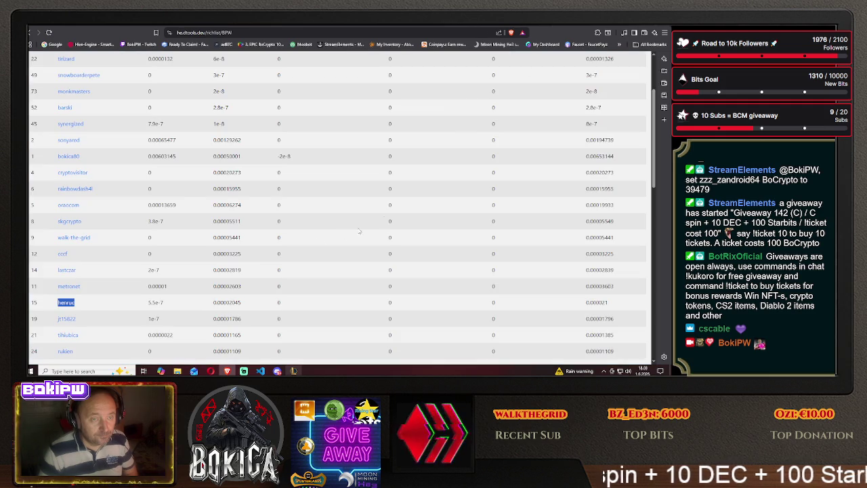
{"action": "left_click_drag", "start_coordinate": [220, 302], "coordinate": [241, 302]}
{"action": "right_click", "coordinate": [219, 303]}
{"action": "left_click", "coordinate": [256, 234]}
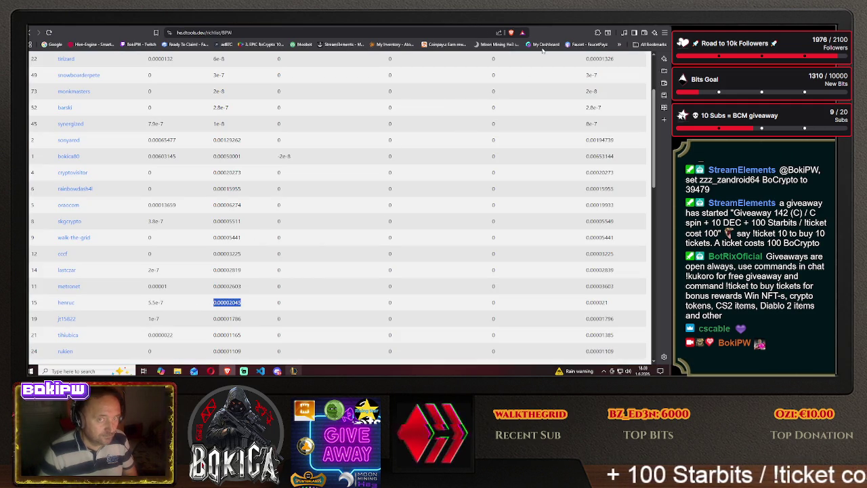
{"action": "key", "text": "ctrl+Tab"}
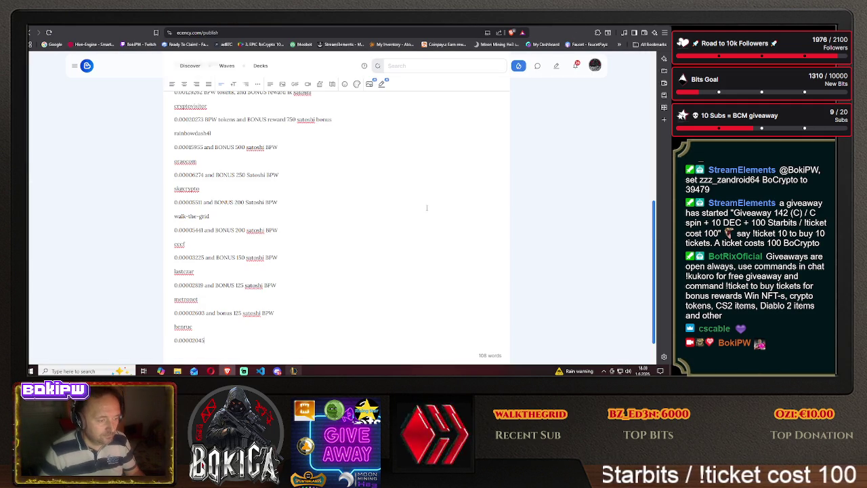
{"action": "type", "text": "and bo"}
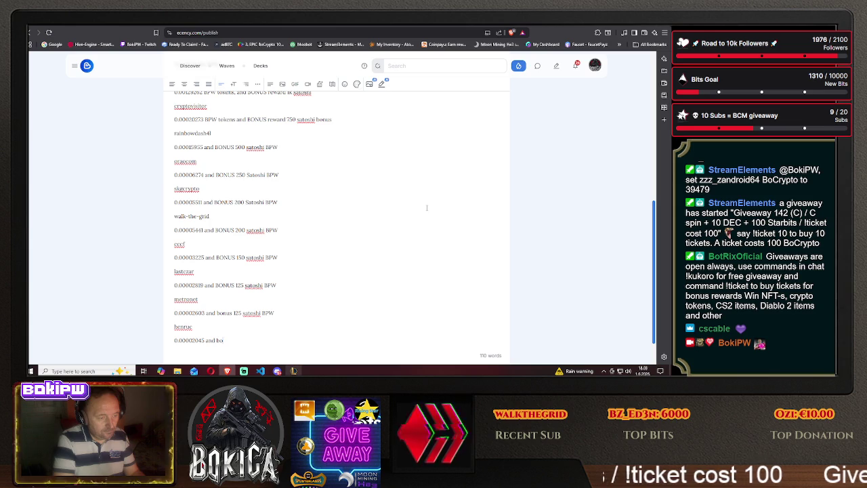
{"action": "type", "text": "nus 100 sat"}
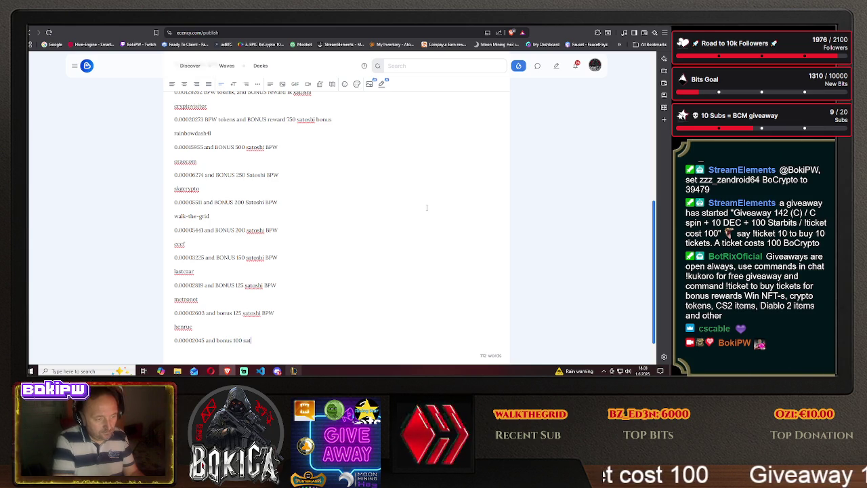
{"action": "type", "text": "oshi BPW"}
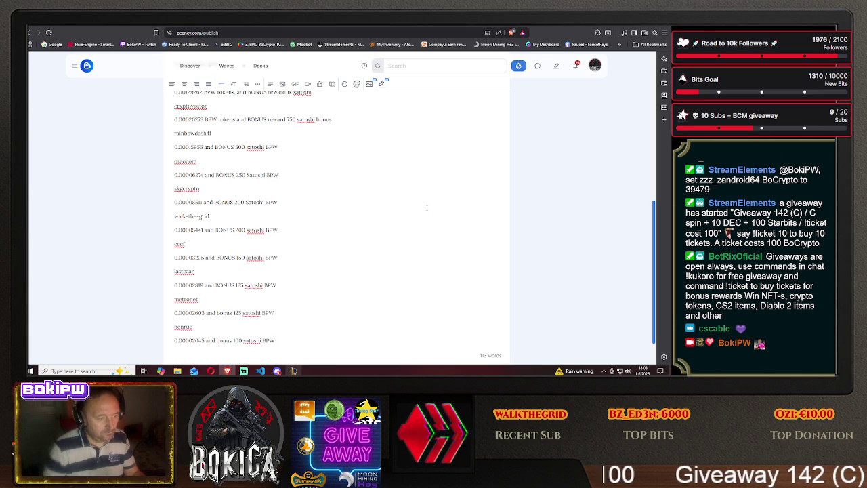
{"action": "key", "text": "ctrl+Tab"}
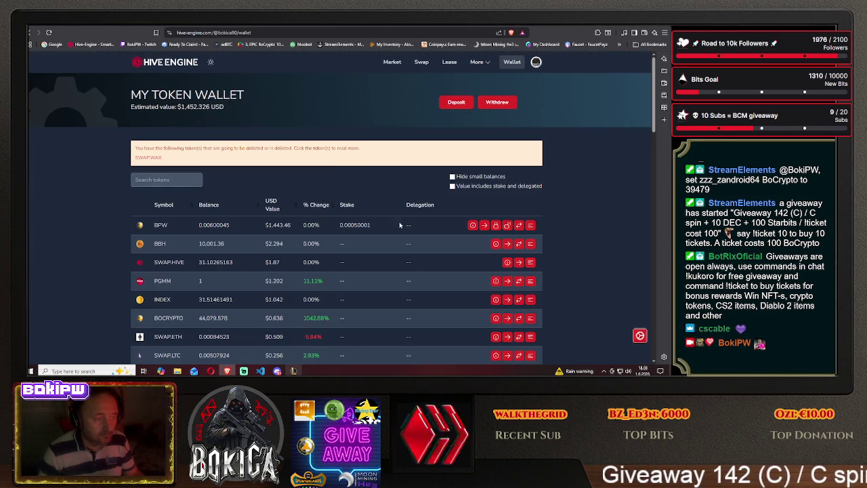
Open a BPW transfer with the tenth staker as recipient.
{"action": "left_click", "coordinate": [483, 225]}
{"action": "left_click", "coordinate": [286, 197]}
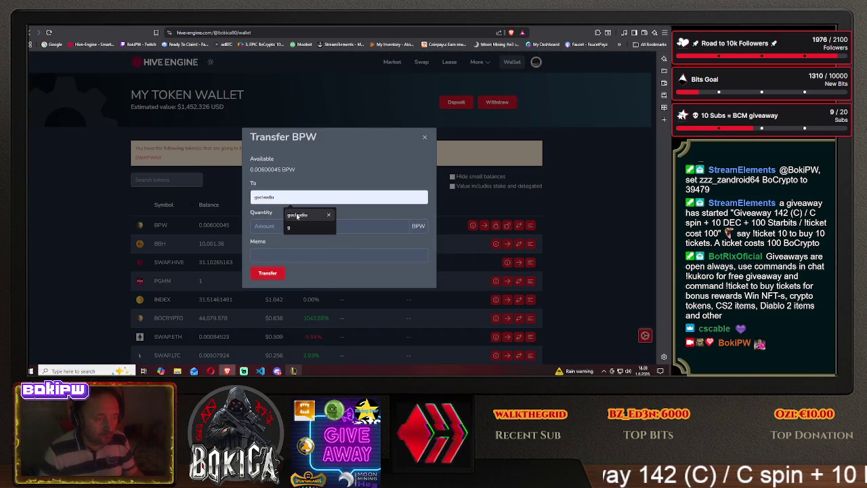
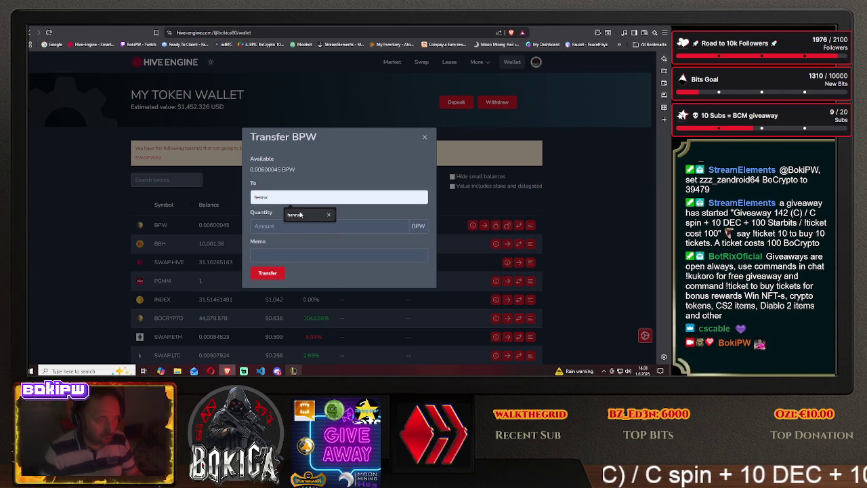
{"action": "left_click", "coordinate": [300, 214]}
{"action": "left_click", "coordinate": [276, 225]}
Enter the 0.00000100 BPW amount, add the stream-link memo, and approve in Keychain.
{"action": "type", "text": "0.0000"}
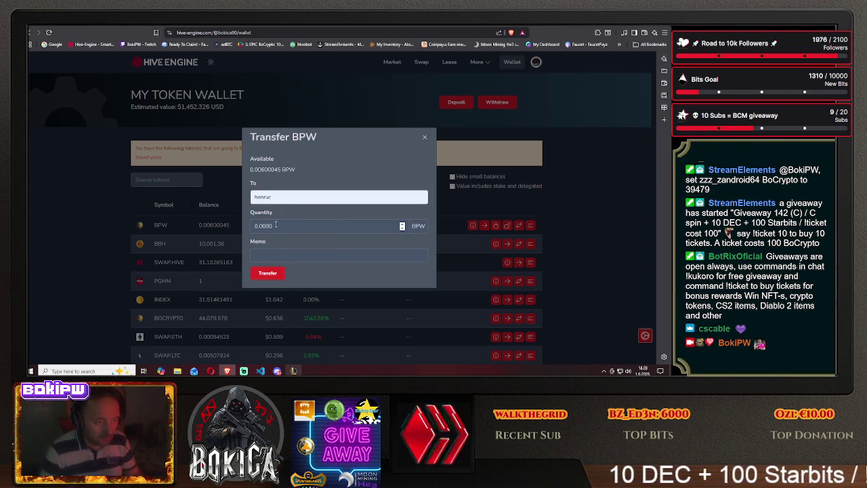
{"action": "type", "text": "0600"}
{"action": "left_click", "coordinate": [376, 256]}
{"action": "key", "text": "Down"}
{"action": "key", "text": "Return"}
{"action": "key", "text": "Return"}
{"action": "left_click", "coordinate": [625, 195]}
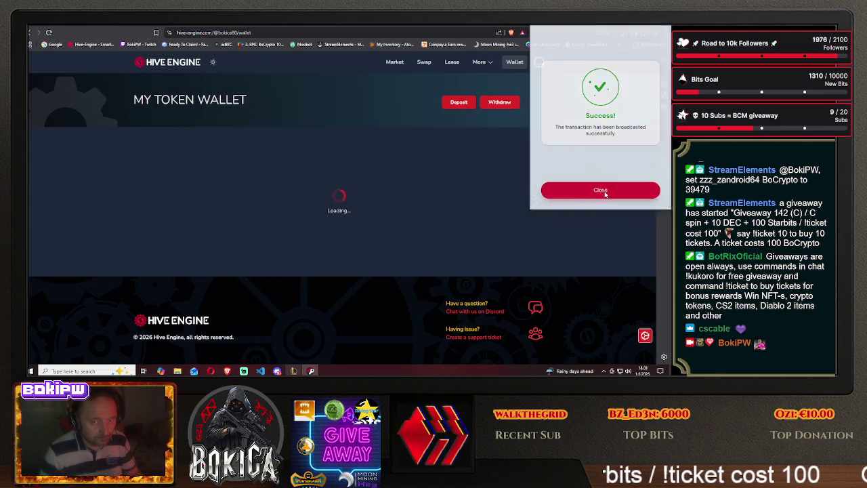
{"action": "left_click", "coordinate": [600, 190]}
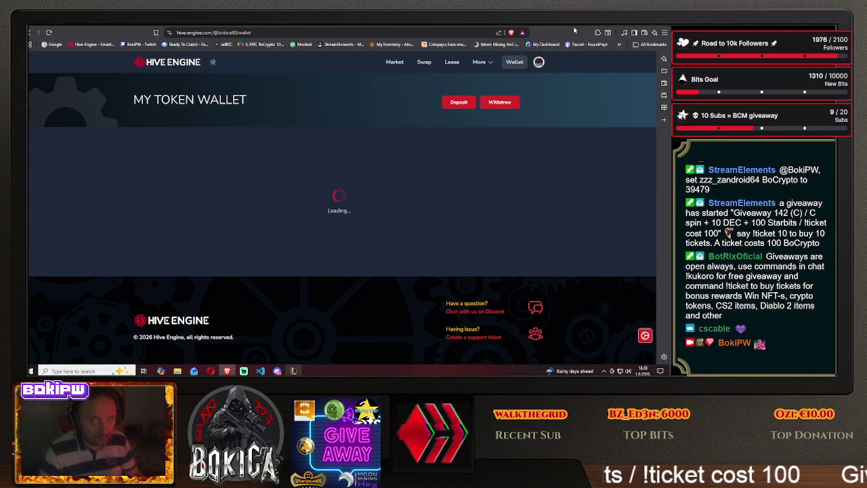
{"action": "key", "text": "alt+Tab"}
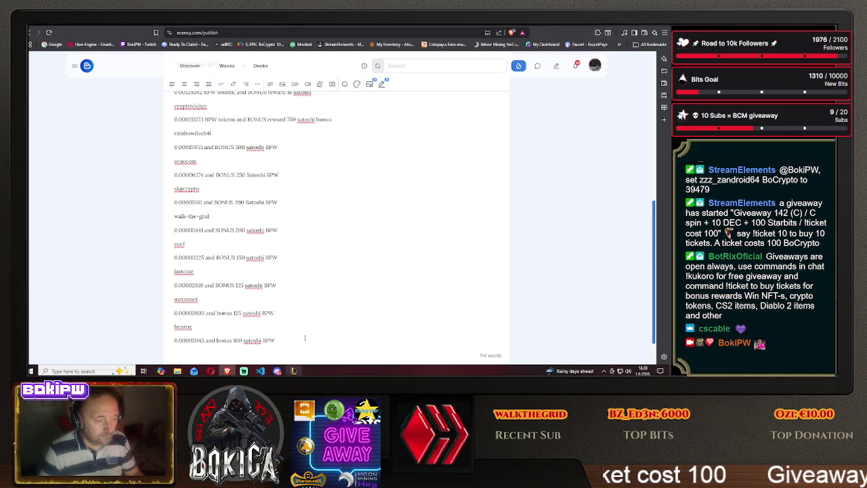
Finish the bonus line of the post with 'in bonus rewards!'.
{"action": "scroll", "coordinate": [304, 337], "scroll_direction": "down", "scroll_amount": 1}
{"action": "scroll", "coordinate": [304, 337], "scroll_direction": "up", "scroll_amount": 10}
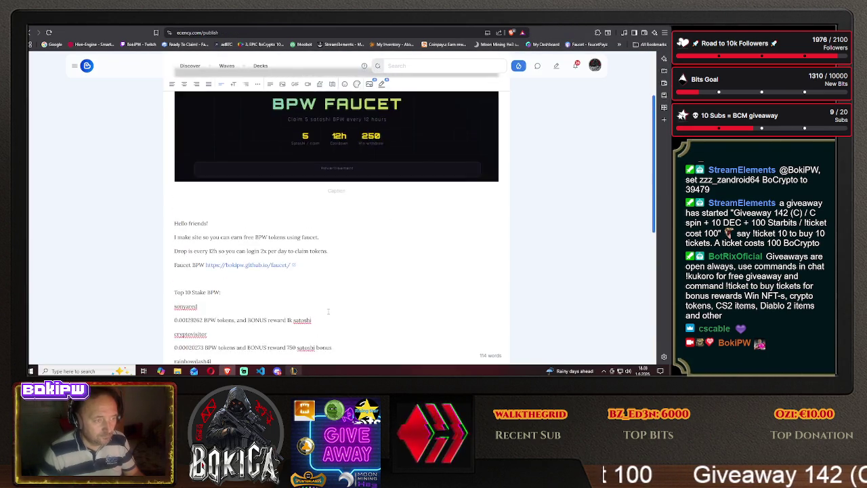
{"action": "scroll", "coordinate": [328, 313], "scroll_direction": "down", "scroll_amount": 10}
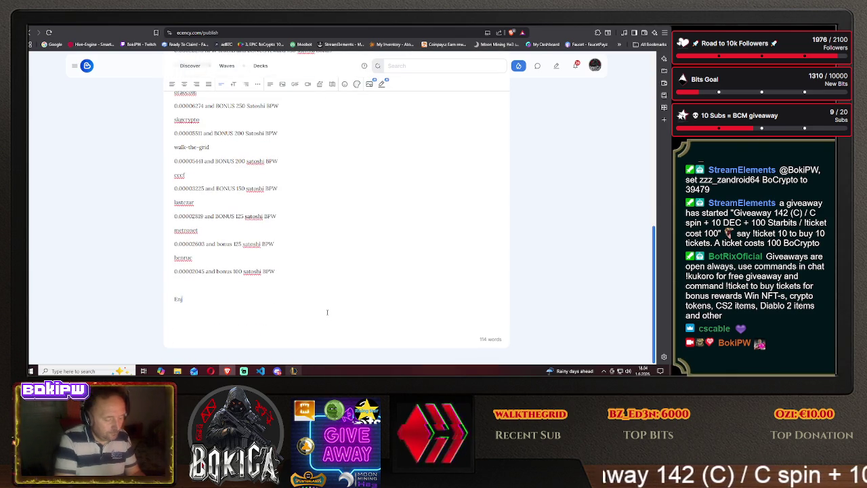
{"action": "type", "text": "in bonus"}
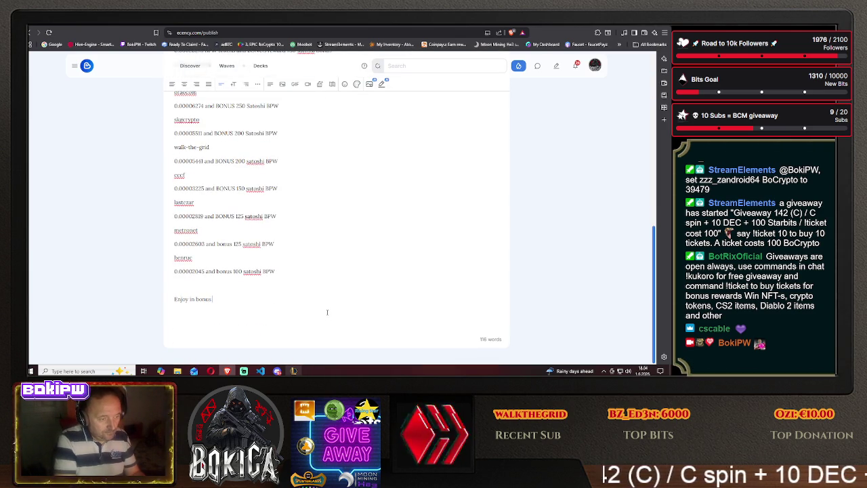
{"action": "type", "text": " reward"}
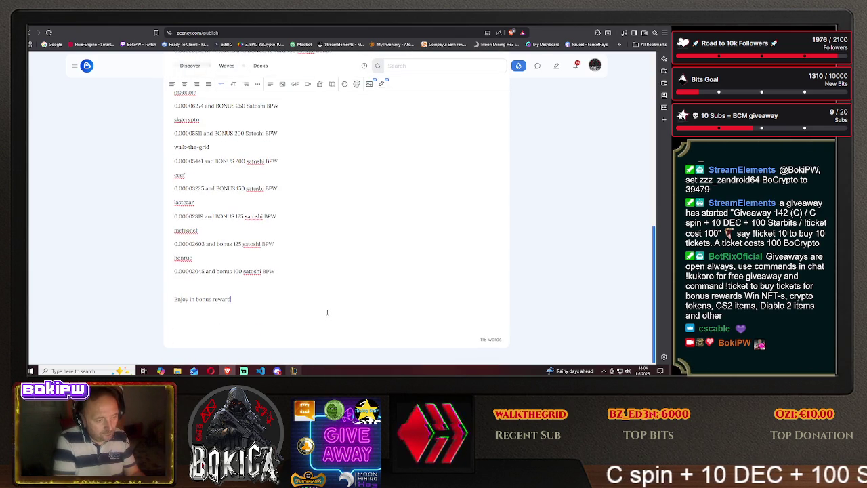
{"action": "type", "text": "s!"}
{"action": "key", "text": "Return"}
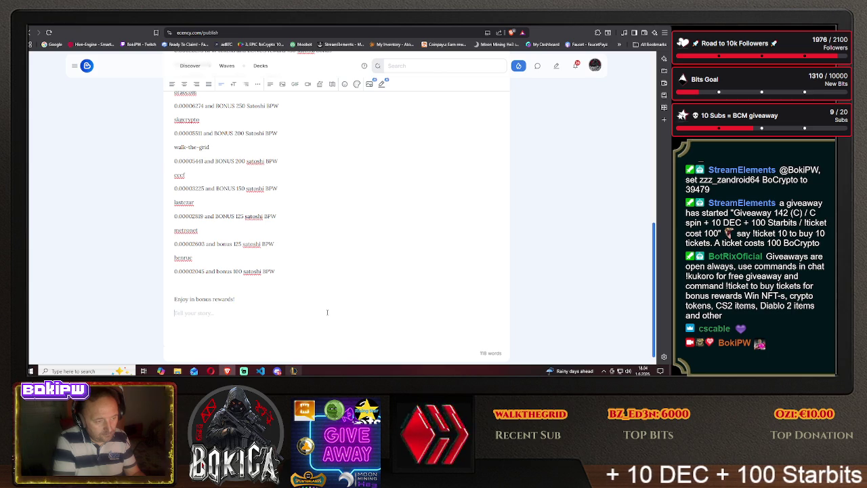
Add lines about earning BoCrypto tokens: 1 token per 10 min watched, subs get 3x.
{"action": "type", "text": "Wat"}
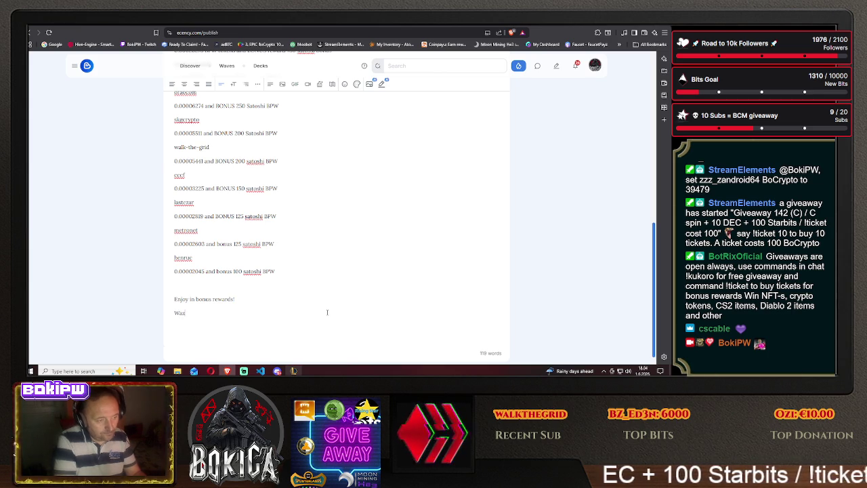
{"action": "type", "text": "ch my streams on twitch abo"}
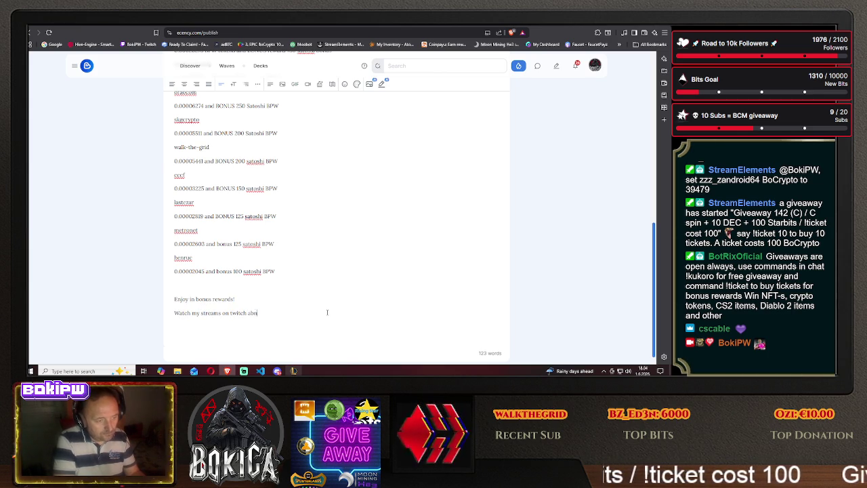
{"action": "key", "text": "BackSpace"}
{"action": "type", "text": "nd"}
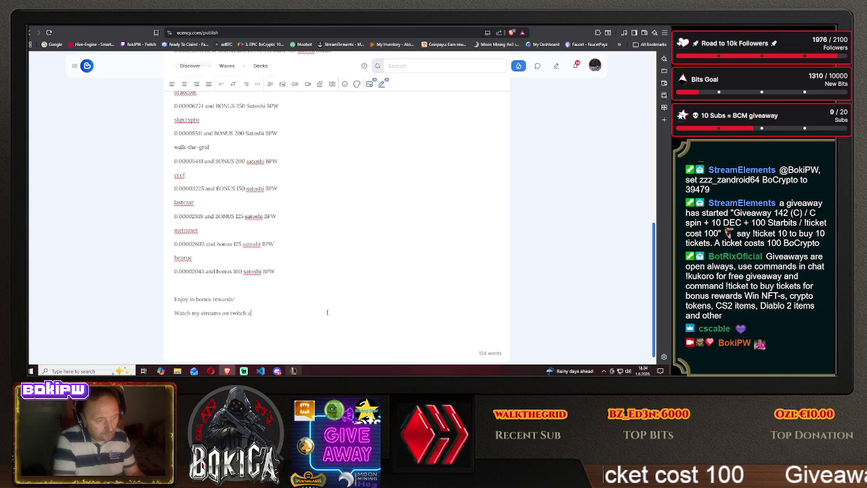
{"action": "type", "text": "nd earn"}
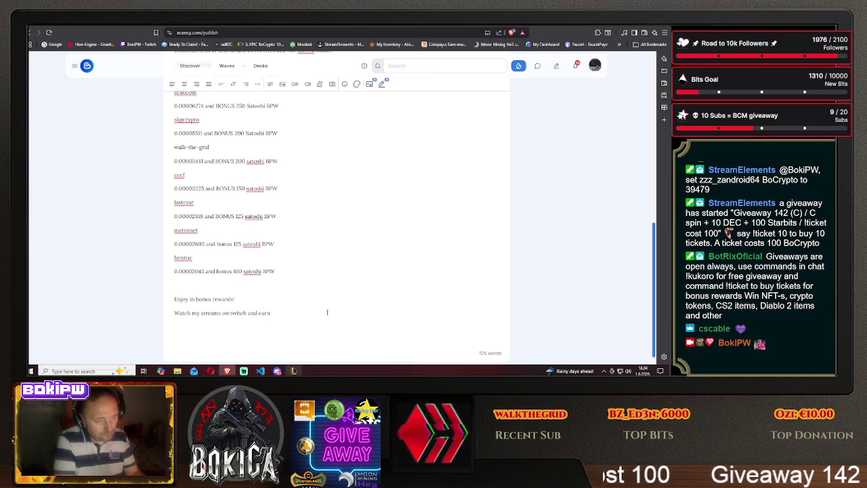
{"action": "type", "text": "oCrypto t"}
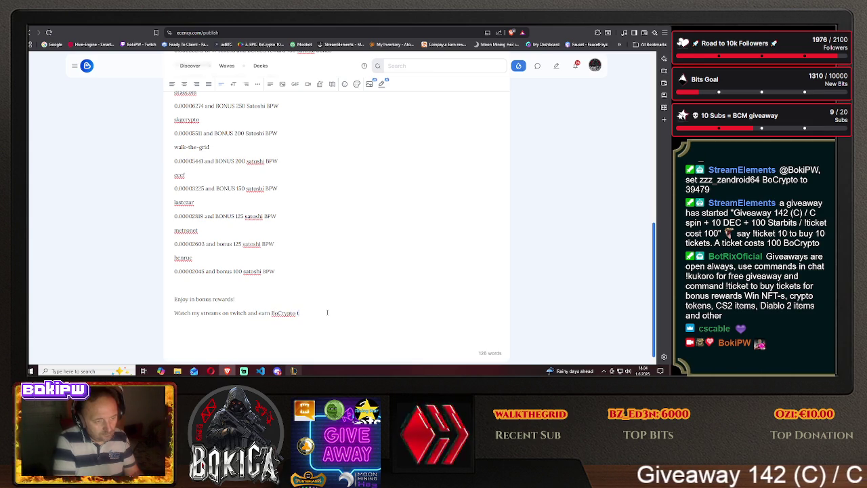
{"action": "type", "text": "okens."}
{"action": "key", "text": "Return"}
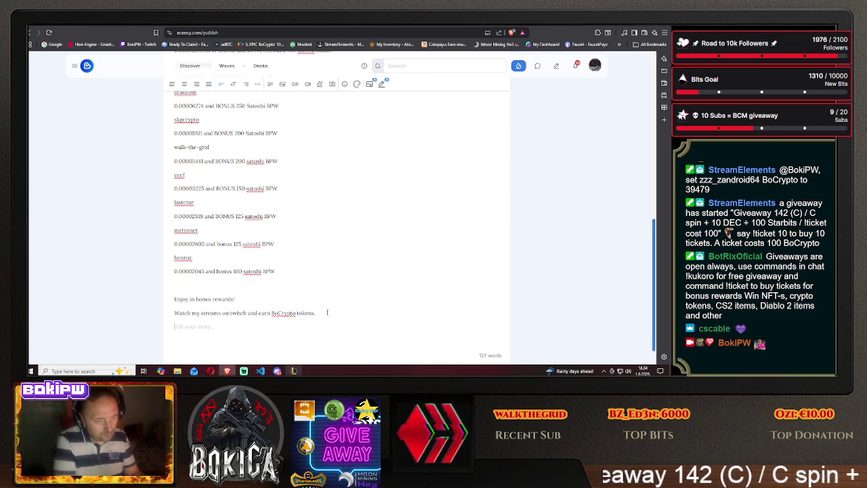
{"action": "type", "text": "ery I"}
{"action": "type", "text": "in of watch g"}
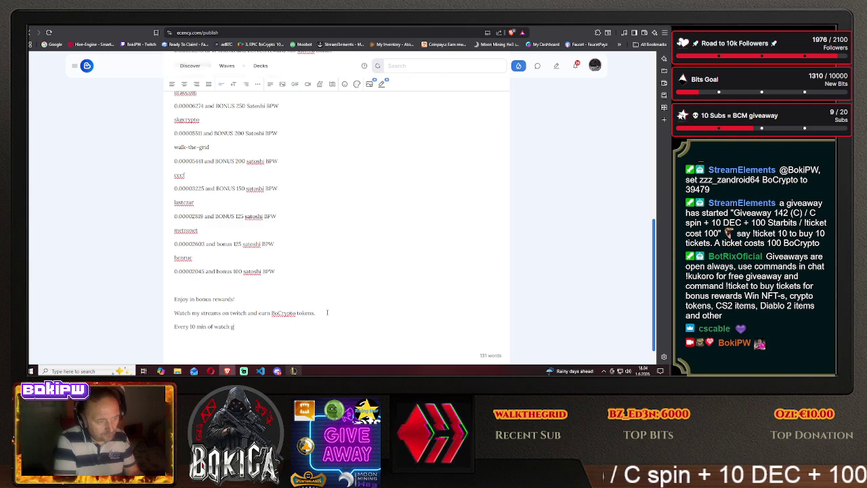
{"action": "type", "text": "rate 1 toke"}
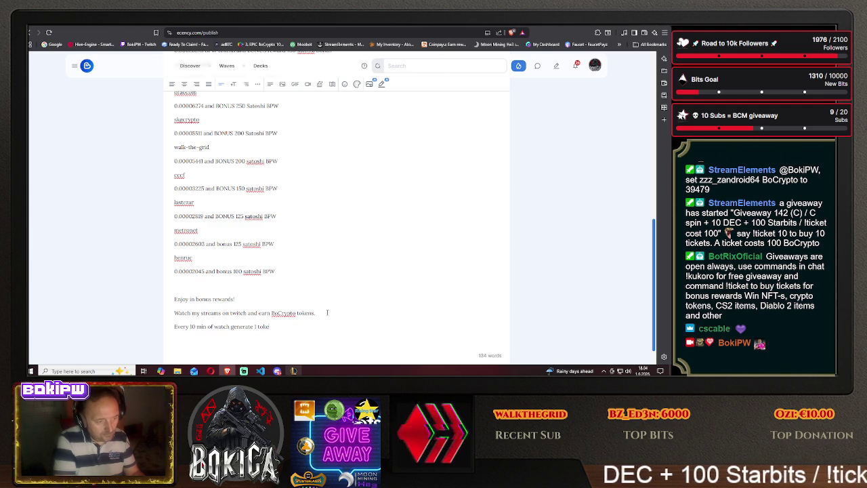
{"action": "type", "text": " Subs have 3x"}
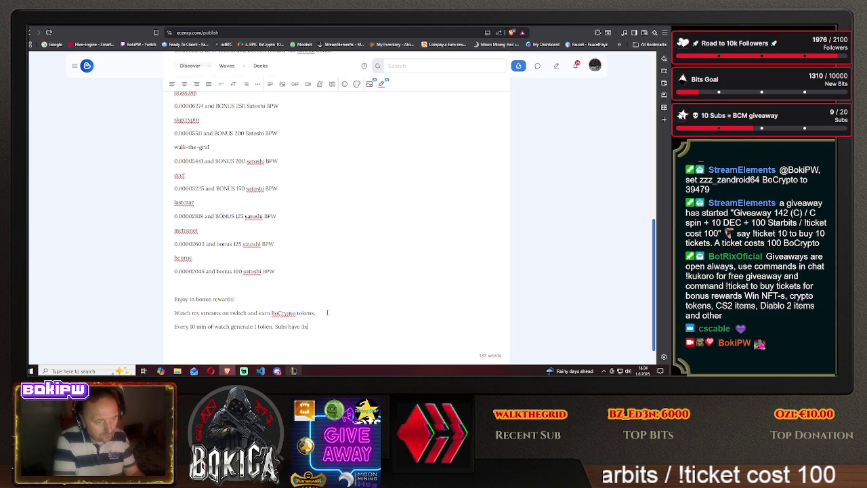
{"action": "type", "text": "rewards."}
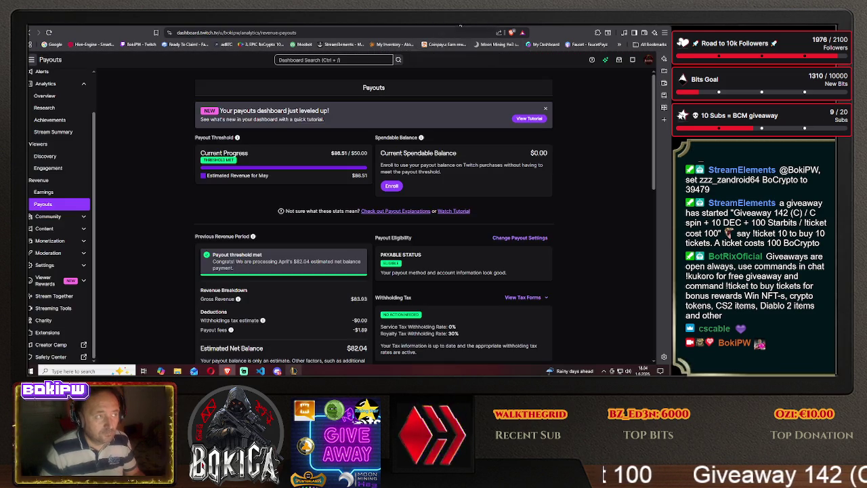
Copy the Twitch channel link and open the post's story preview.
{"action": "left_click", "coordinate": [460, 26]}
{"action": "left_click", "coordinate": [141, 44]}
{"action": "right_click", "coordinate": [203, 32]}
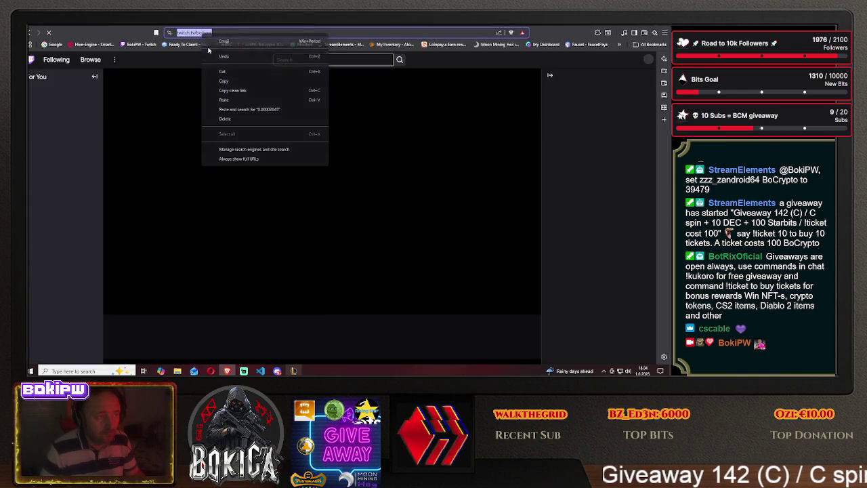
{"action": "left_click", "coordinate": [232, 83]}
{"action": "key", "text": "ctrl+shift+Tab"}
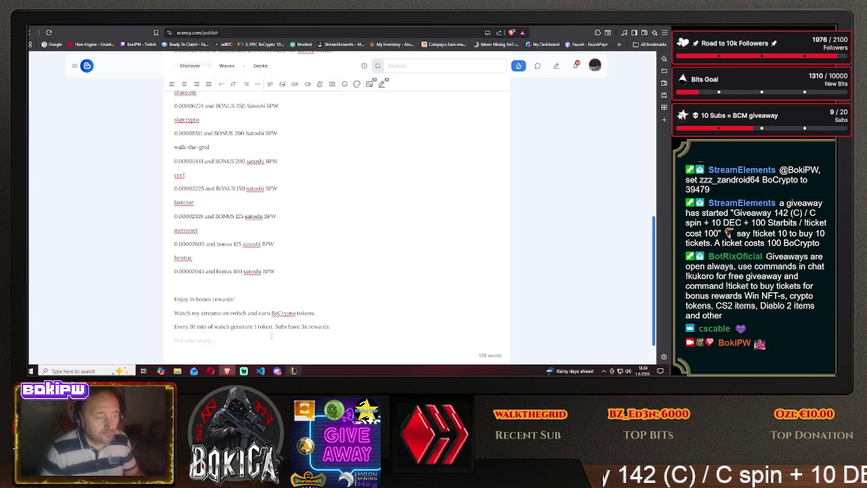
{"action": "scroll", "coordinate": [307, 326], "scroll_direction": "up", "scroll_amount": 10}
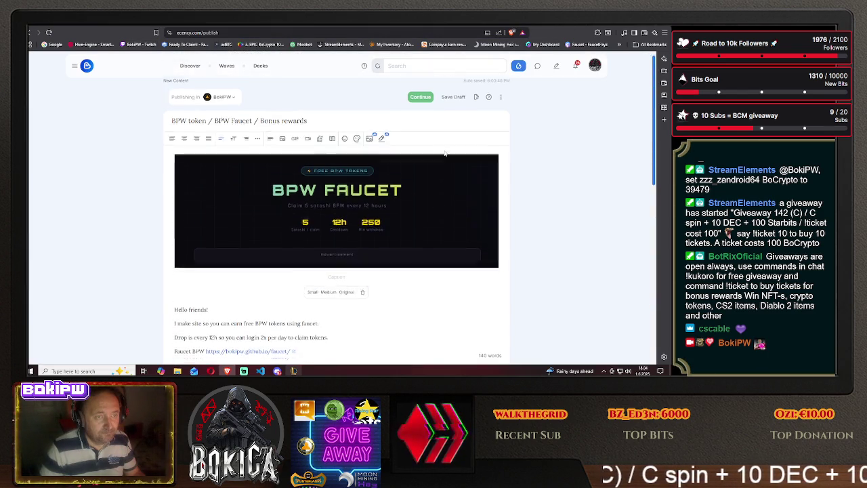
{"action": "left_click", "coordinate": [420, 103]}
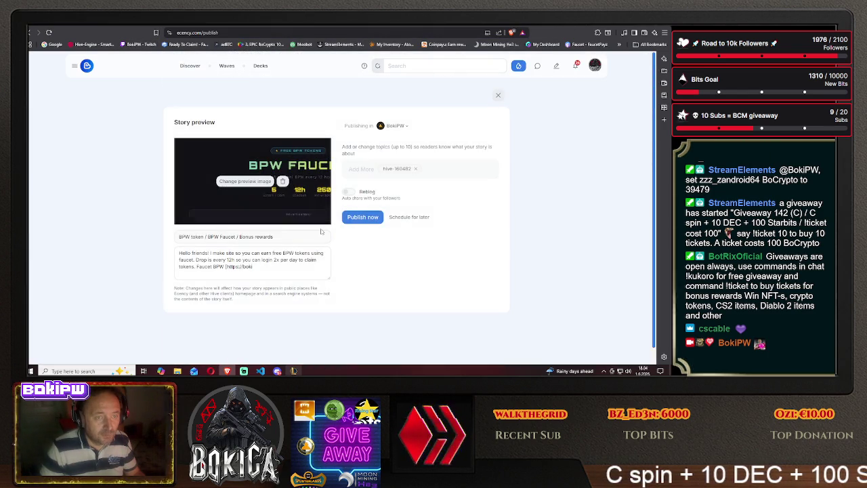
Tag the post sports, pepe, cent, bpw, bocrypto and pgm.
{"action": "left_click", "coordinate": [357, 169]}
{"action": "type", "text": "sports"}
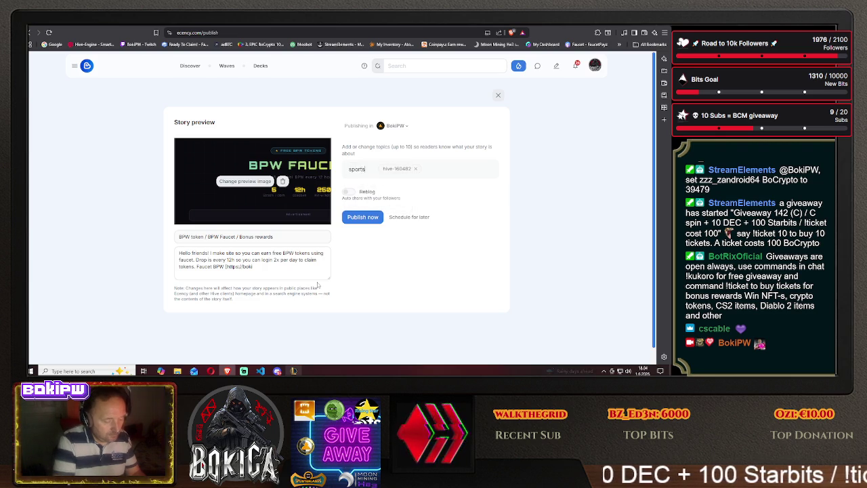
{"action": "key", "text": "Return"}
{"action": "type", "text": "pepe"}
{"action": "key", "text": "Return"}
{"action": "type", "text": "cent"}
{"action": "key", "text": "Return"}
{"action": "type", "text": "bpw"}
{"action": "key", "text": "Return"}
{"action": "type", "text": "bacrypto"}
{"action": "key", "text": "Return"}
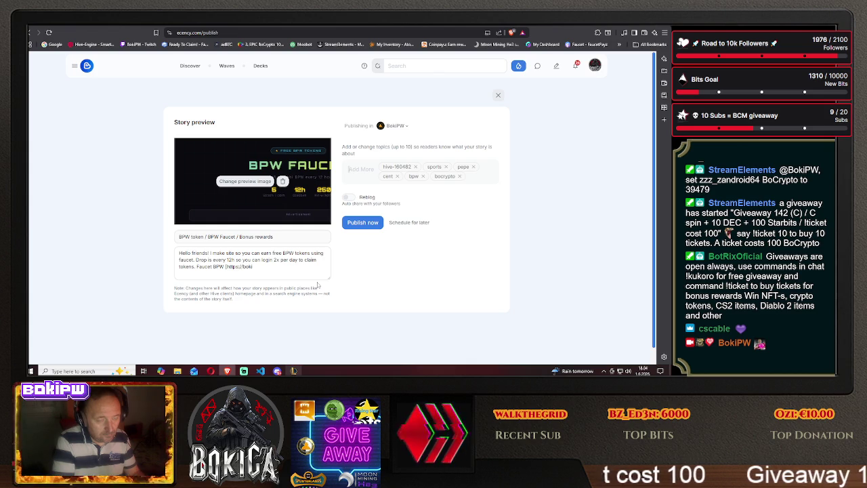
{"action": "type", "text": "pgm"}
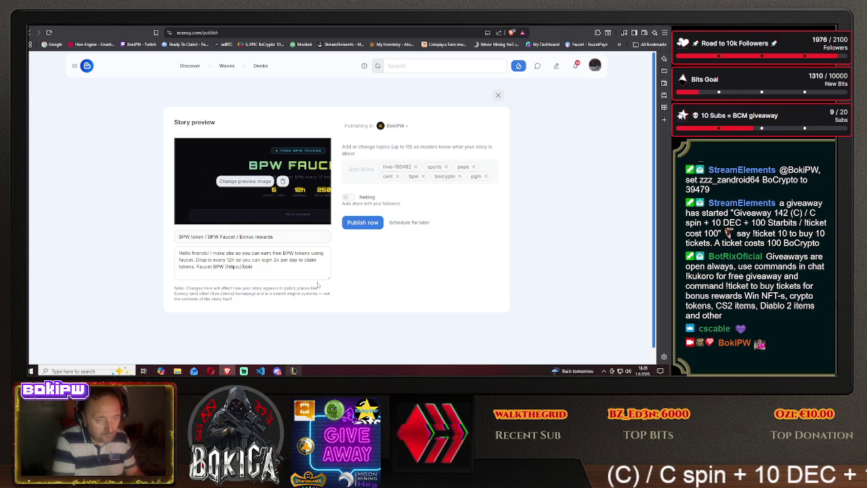
Publish the post and share its link in an X post.
{"action": "left_click", "coordinate": [362, 222]}
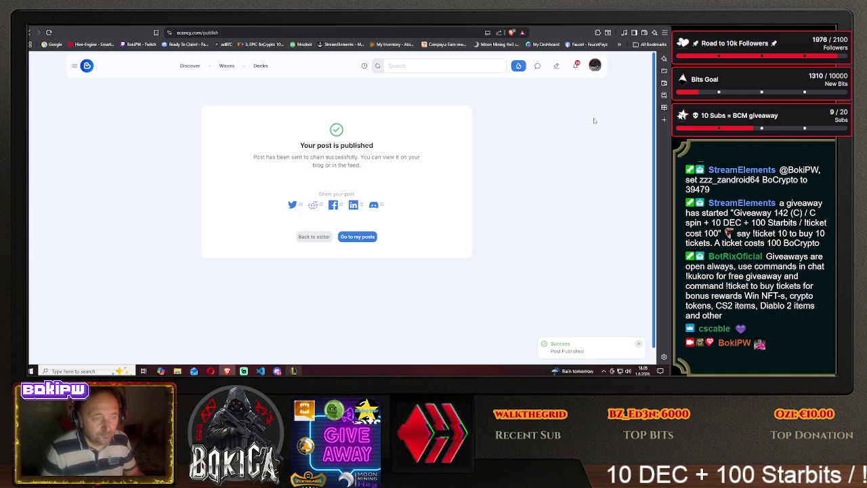
{"action": "left_click", "coordinate": [292, 204]}
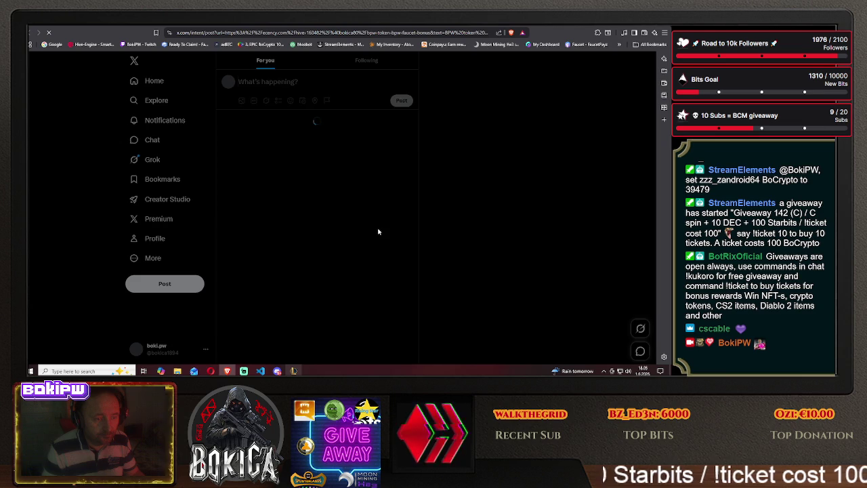
{"action": "left_click", "coordinate": [423, 155]}
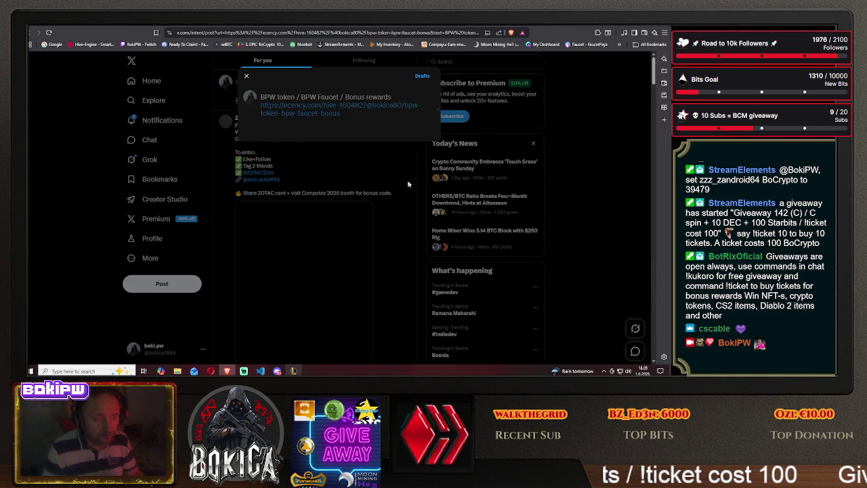
{"action": "scroll", "coordinate": [509, 59], "scroll_direction": "up", "scroll_amount": 2}
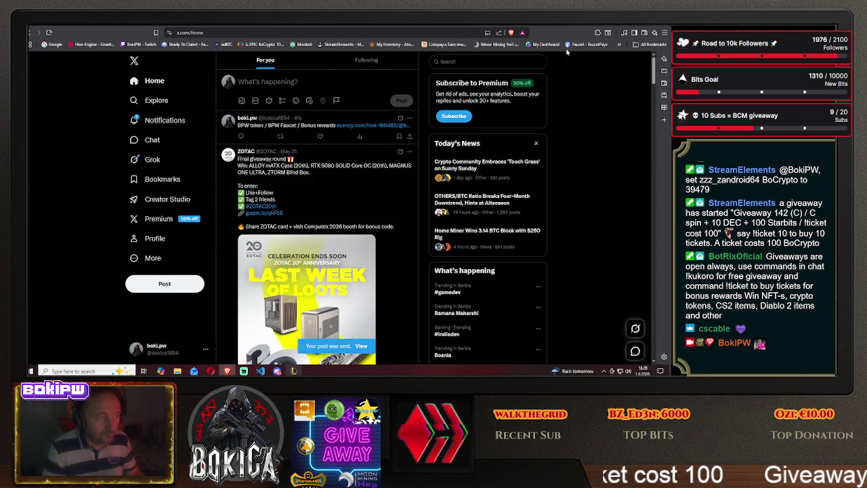
{"action": "key", "text": "ctrl+Tab"}
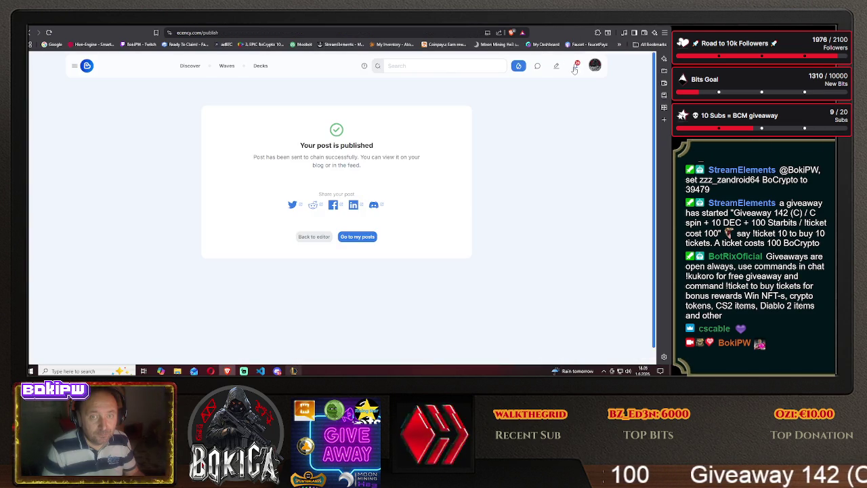
{"action": "left_click", "coordinate": [574, 67]}
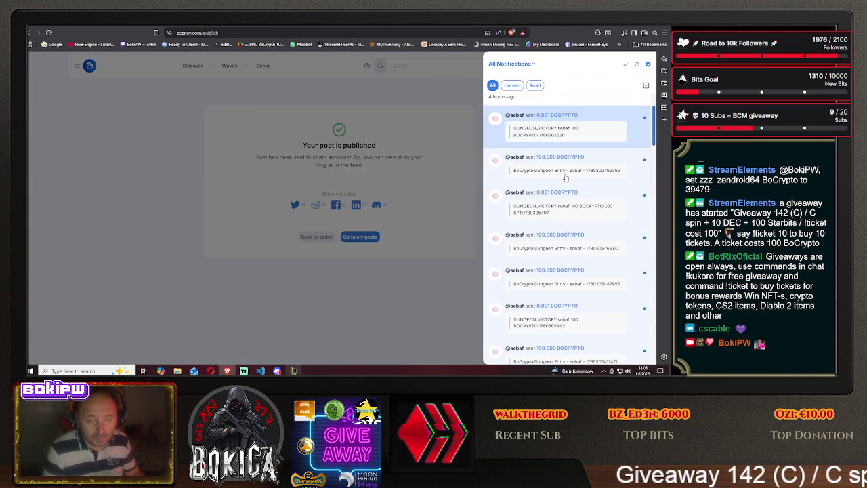
{"action": "scroll", "coordinate": [569, 183], "scroll_direction": "down", "scroll_amount": 3}
{"action": "scroll", "coordinate": [579, 194], "scroll_direction": "down", "scroll_amount": 5}
{"action": "scroll", "coordinate": [579, 194], "scroll_direction": "down", "scroll_amount": 5}
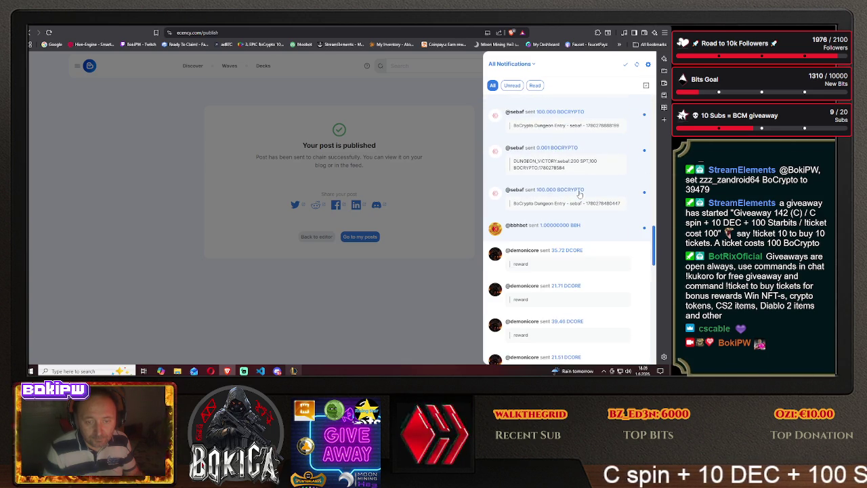
{"action": "scroll", "coordinate": [579, 195], "scroll_direction": "up", "scroll_amount": 3}
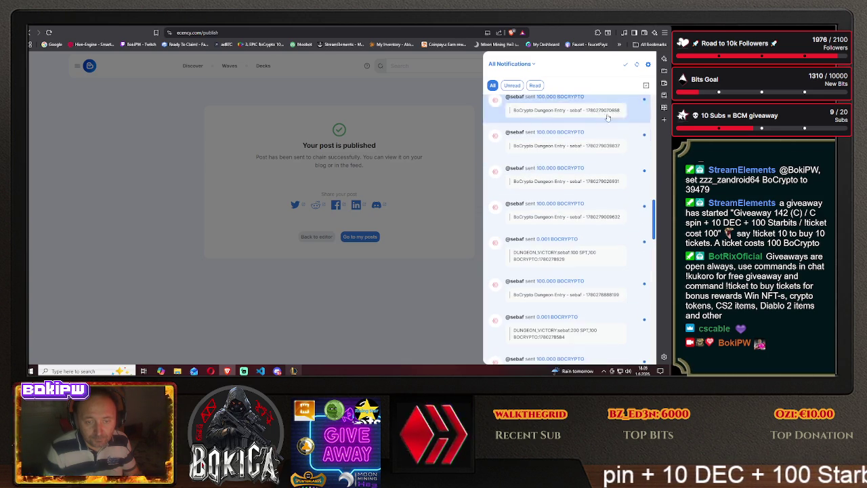
{"action": "left_click", "coordinate": [410, 112]}
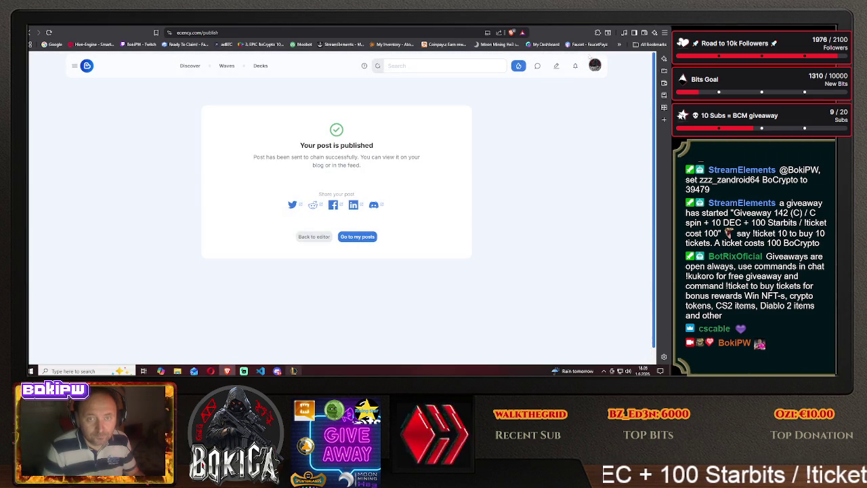
{"action": "key", "text": "ctrl+Tab"}
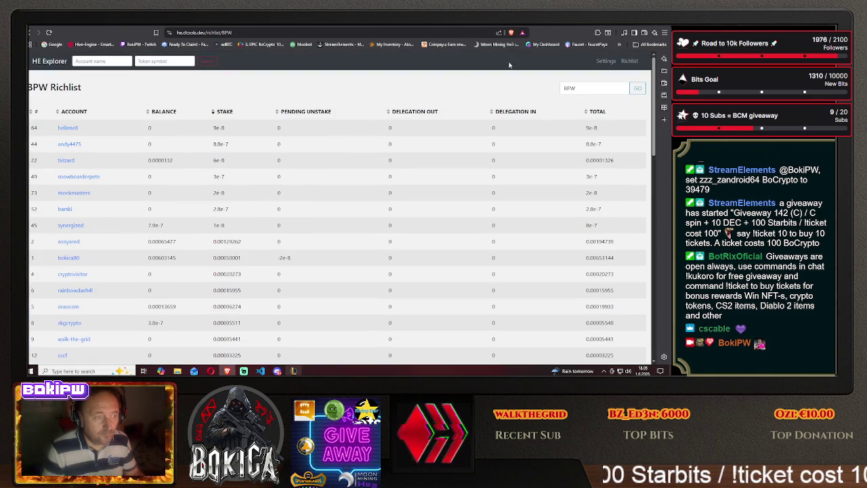
Go to the Twitch channel tab and open the BoCrypto site from its info panel.
{"action": "key", "text": "ctrl+Tab"}
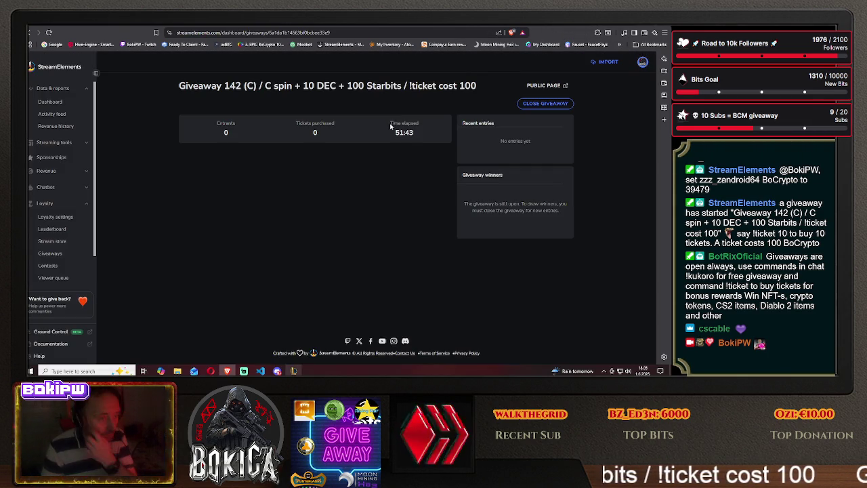
{"action": "key", "text": "ctrl+Tab"}
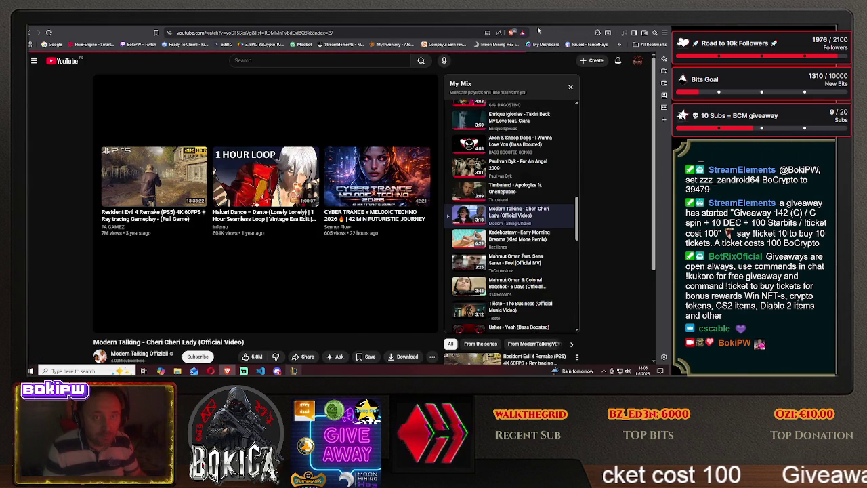
{"action": "key", "text": "ctrl+Tab"}
{"action": "scroll", "coordinate": [220, 285], "scroll_direction": "down", "scroll_amount": 10}
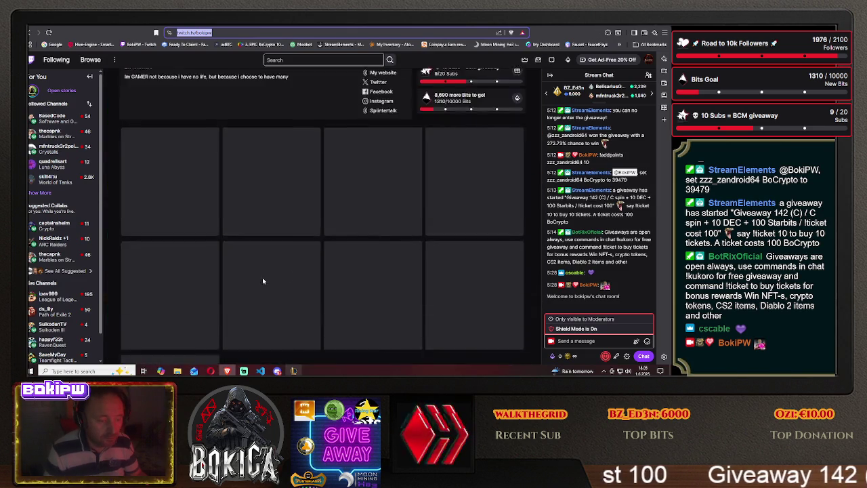
{"action": "scroll", "coordinate": [220, 285], "scroll_direction": "down", "scroll_amount": 7}
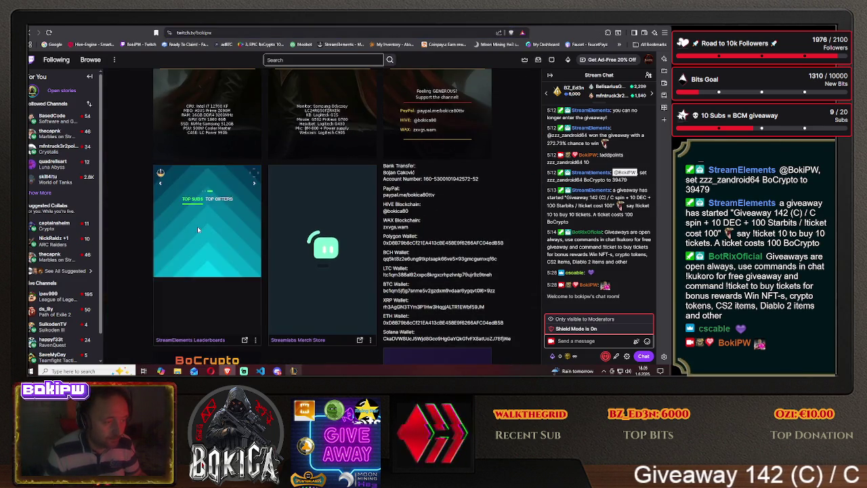
{"action": "scroll", "coordinate": [74, 237], "scroll_direction": "down", "scroll_amount": 1}
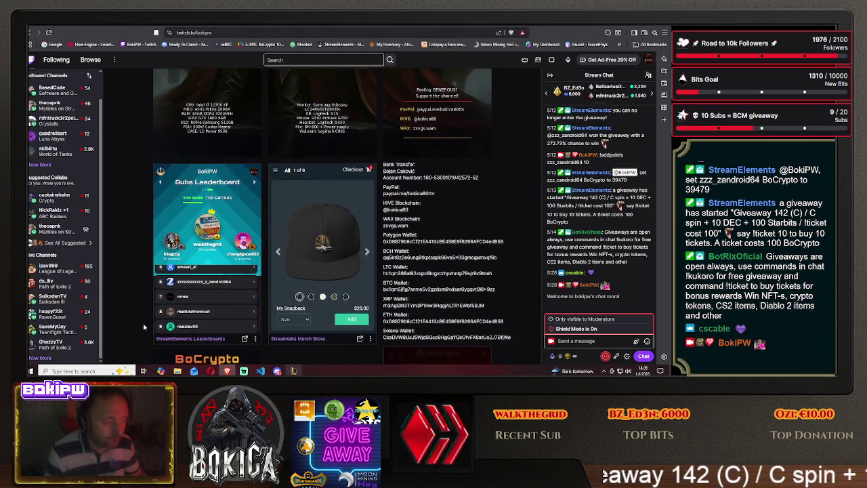
{"action": "scroll", "coordinate": [196, 270], "scroll_direction": "down", "scroll_amount": 3}
{"action": "left_click", "coordinate": [232, 252]}
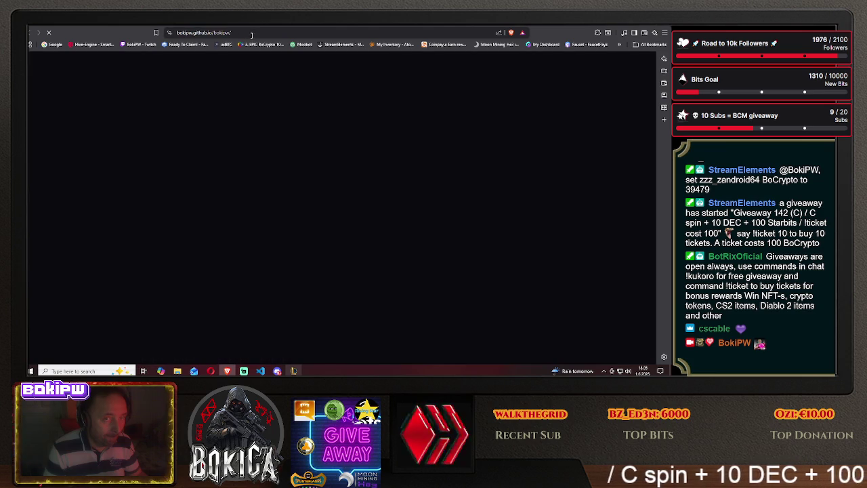
Load the BoCrypto admin.html page, sign in with Keychain, and open the dungeon rewards list.
{"action": "left_click", "coordinate": [254, 32]}
{"action": "type", "text": "a"}
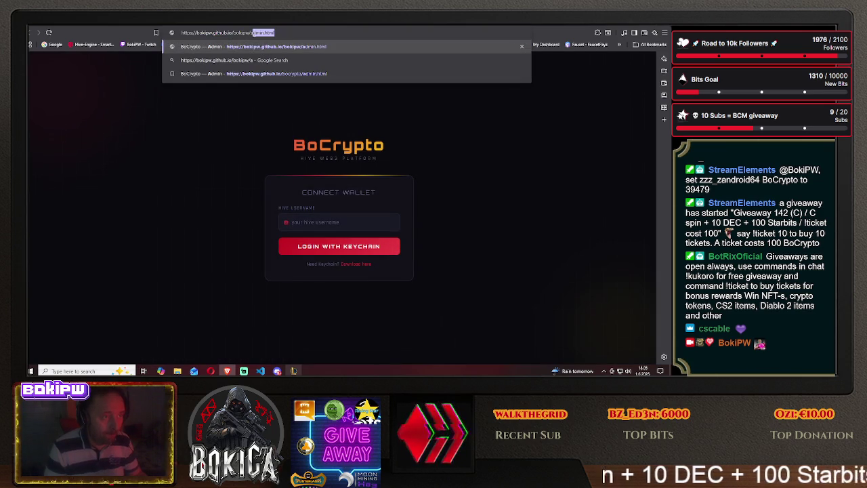
{"action": "key", "text": "Return"}
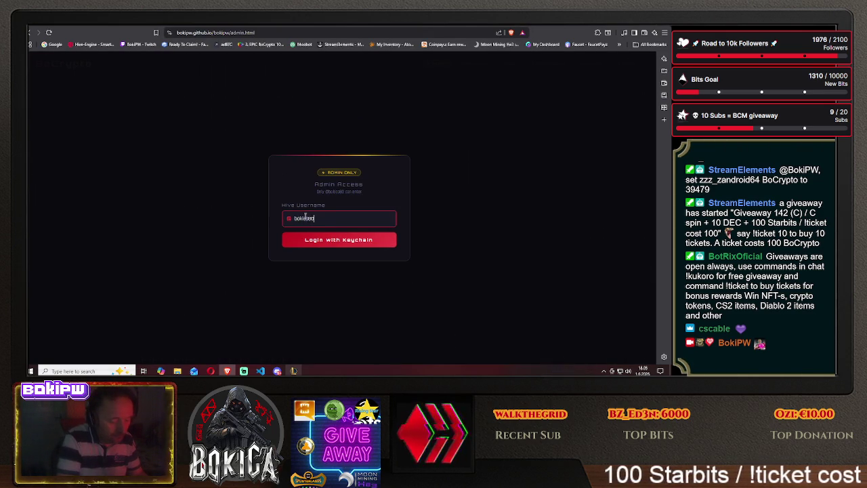
{"action": "left_click", "coordinate": [390, 240]}
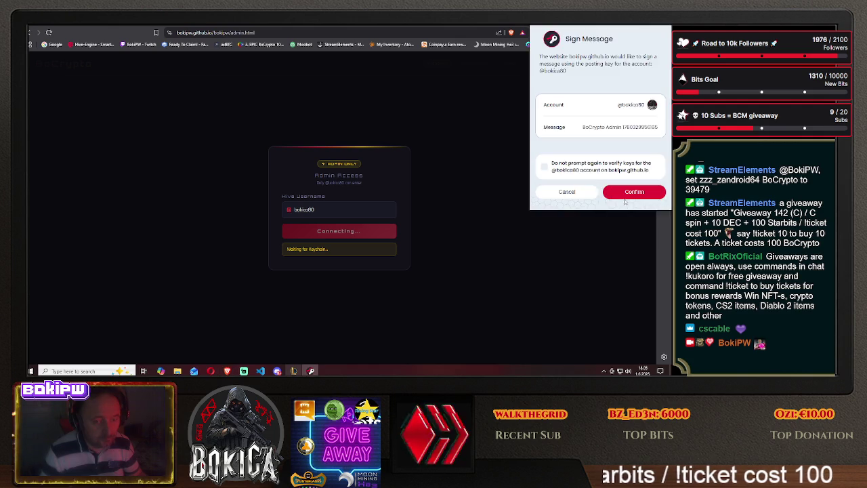
{"action": "left_click", "coordinate": [625, 191]}
{"action": "left_click", "coordinate": [623, 192]}
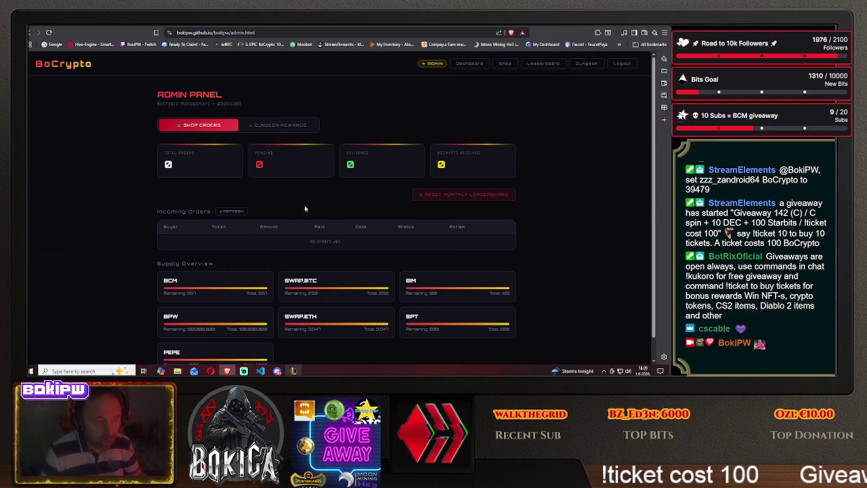
{"action": "left_click", "coordinate": [277, 126]}
Send and approve rewards for the first two pending dungeon victories.
{"action": "scroll", "coordinate": [381, 248], "scroll_direction": "down", "scroll_amount": 3}
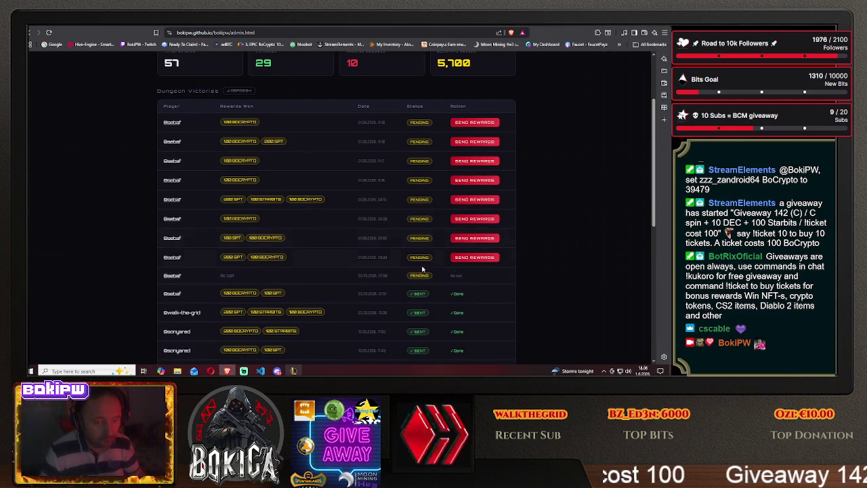
{"action": "left_click", "coordinate": [640, 191]}
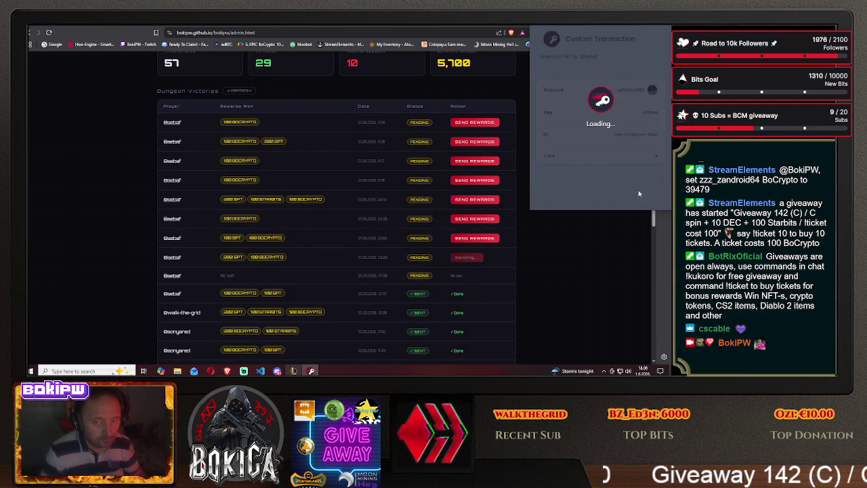
{"action": "left_click", "coordinate": [608, 195]}
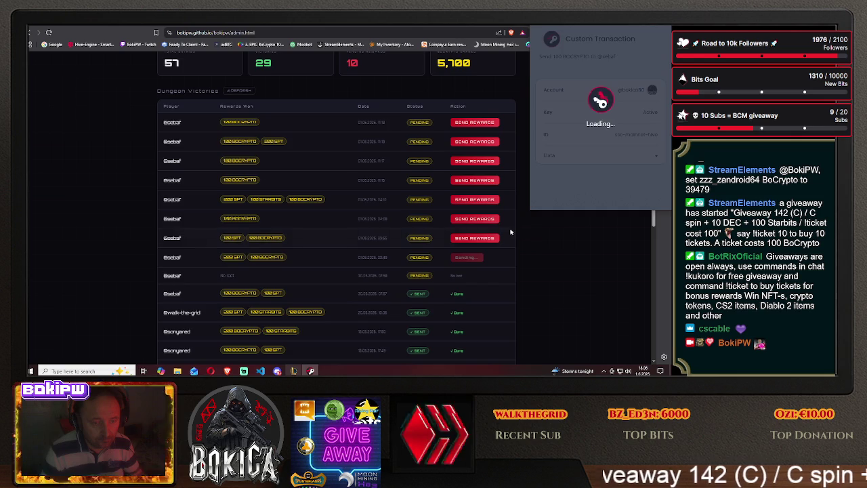
{"action": "left_click", "coordinate": [607, 191]}
{"action": "scroll", "coordinate": [565, 233], "scroll_direction": "down", "scroll_amount": 2}
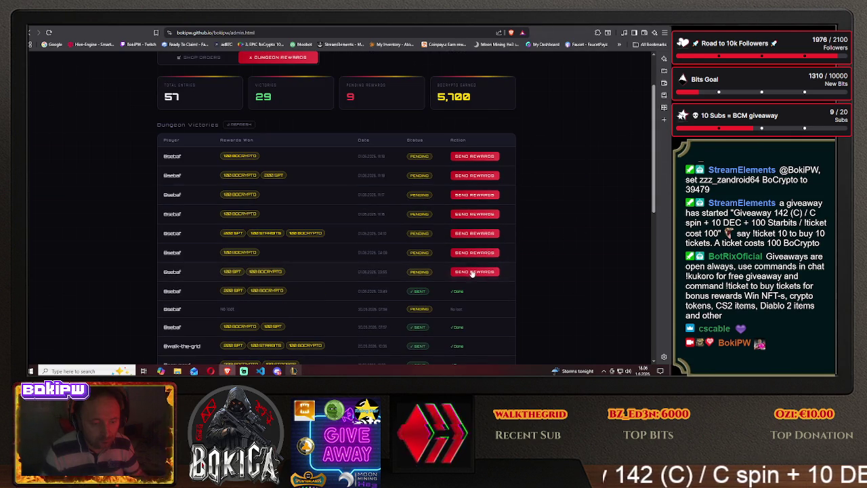
{"action": "left_click", "coordinate": [620, 193]}
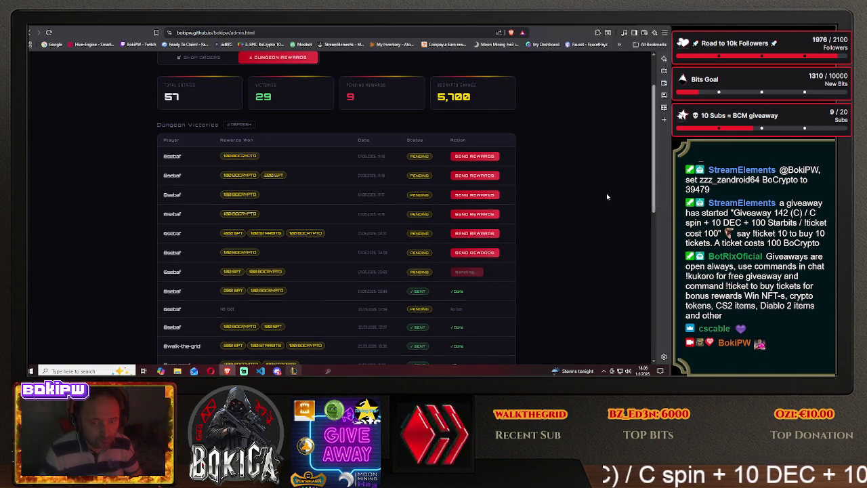
{"action": "left_click", "coordinate": [621, 193]}
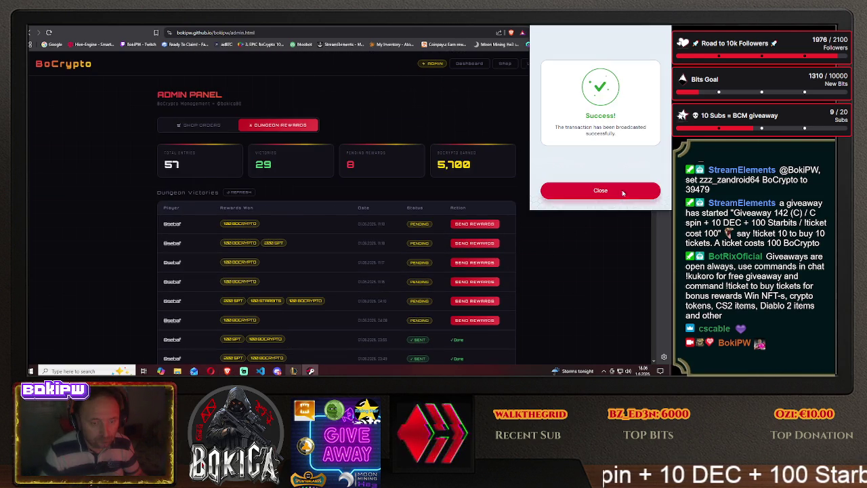
{"action": "left_click", "coordinate": [608, 201]}
Pay out the sixth and fifth victory rows, approving the SPT and STARBITS transfers.
{"action": "left_click", "coordinate": [466, 321]}
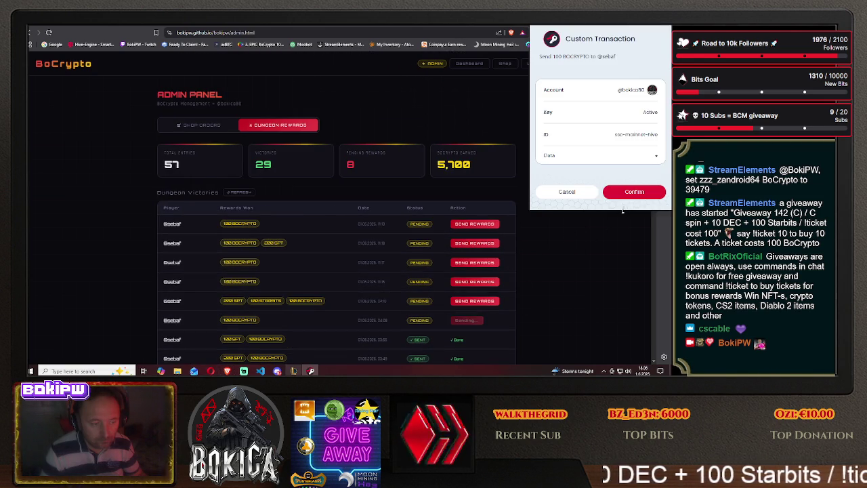
{"action": "left_click", "coordinate": [634, 193]}
{"action": "left_click", "coordinate": [609, 195]}
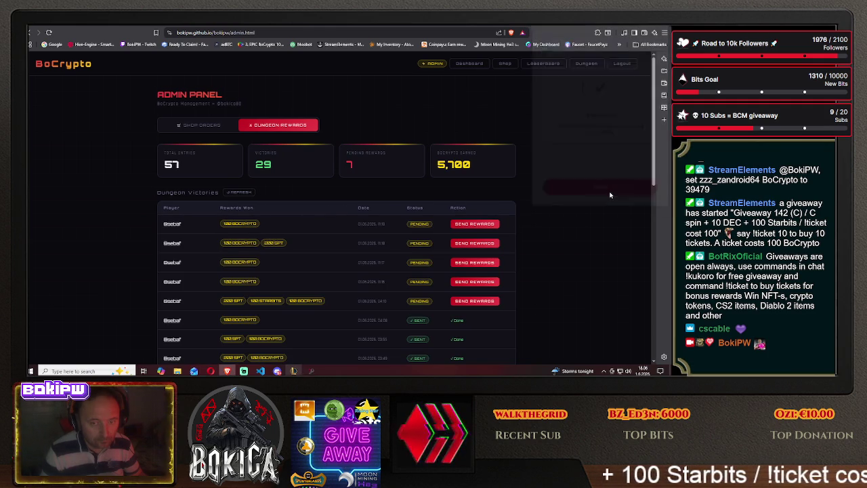
{"action": "left_click", "coordinate": [474, 301]}
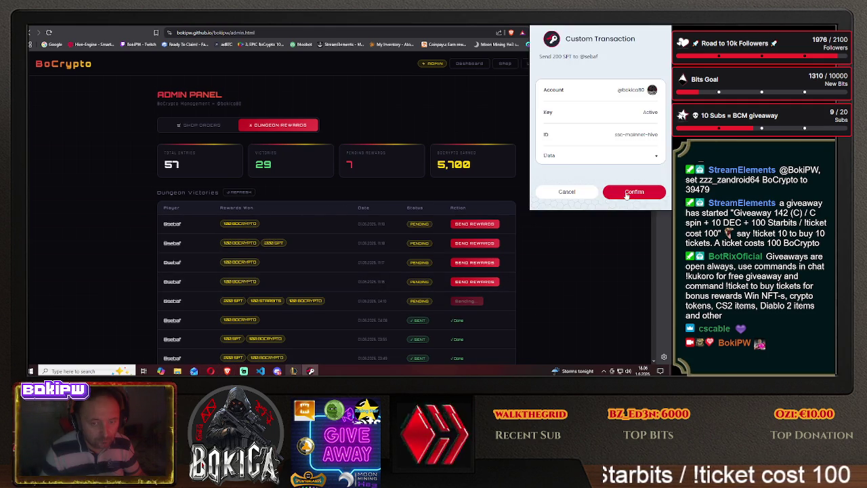
{"action": "left_click", "coordinate": [626, 195]}
{"action": "left_click", "coordinate": [620, 193]}
{"action": "left_click", "coordinate": [625, 193]}
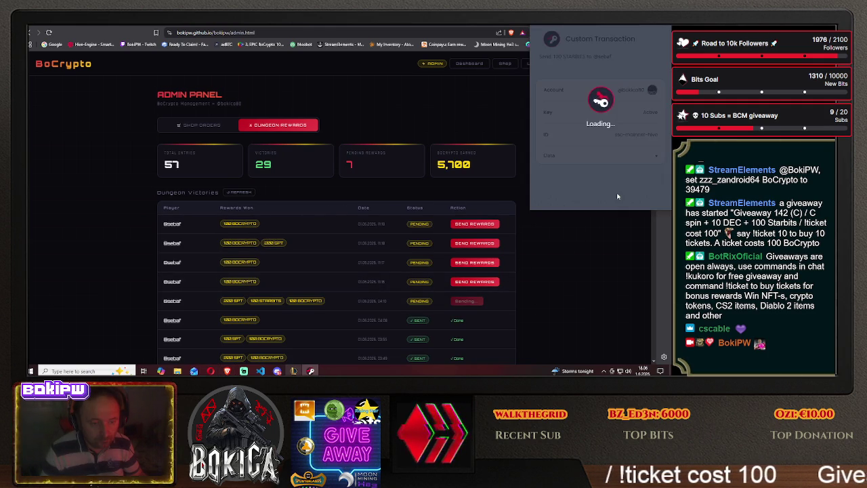
{"action": "left_click", "coordinate": [617, 193]}
{"action": "left_click", "coordinate": [618, 194]}
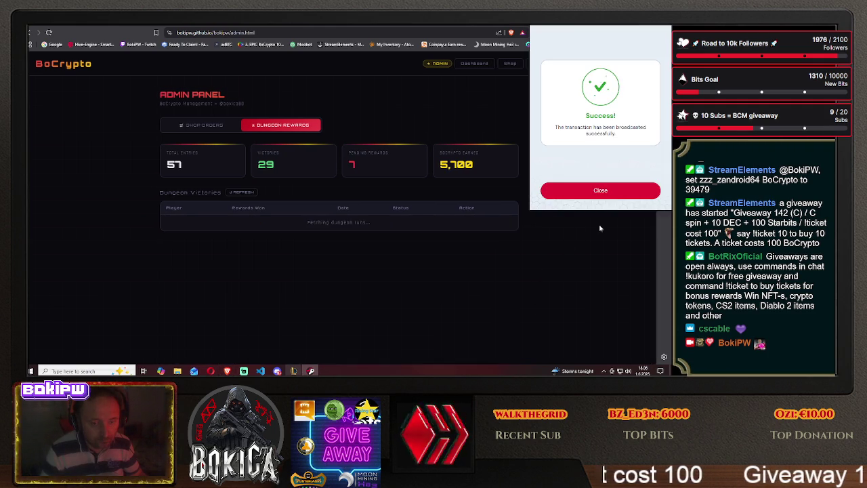
{"action": "left_click", "coordinate": [616, 196]}
Pay out the fourth, third and remaining pending victory rows, approving each transfer.
{"action": "left_click", "coordinate": [474, 281]}
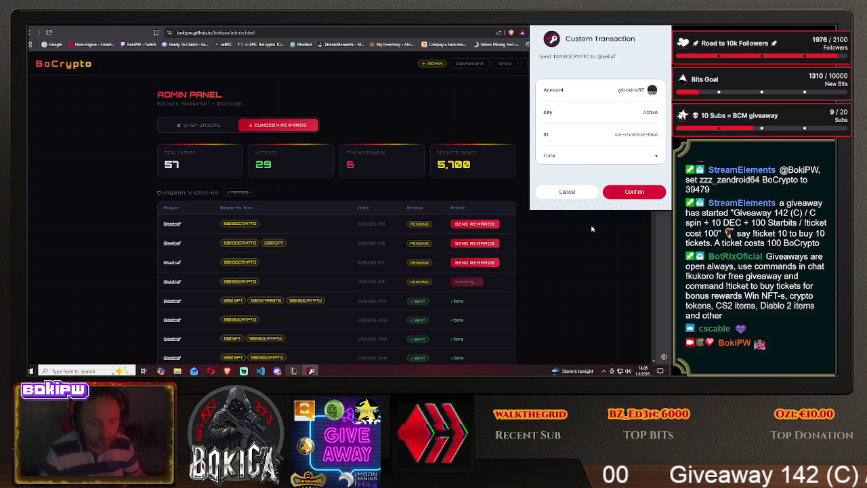
{"action": "left_click", "coordinate": [619, 194]}
{"action": "left_click", "coordinate": [612, 195]}
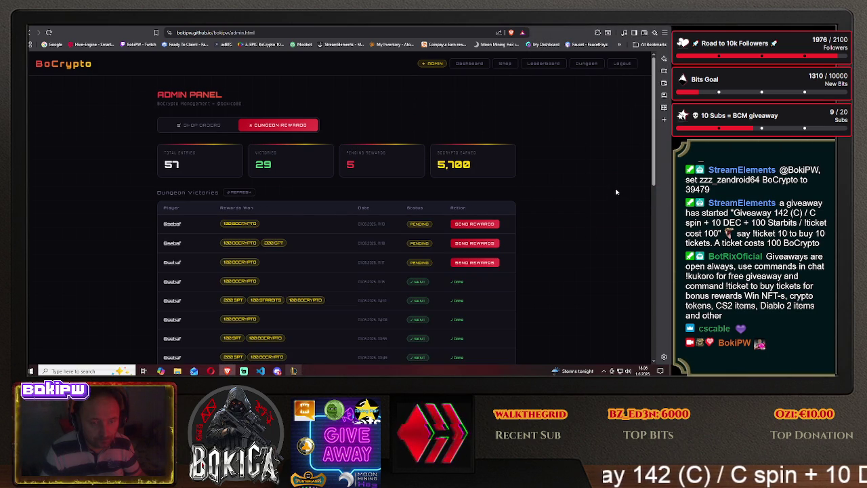
{"action": "left_click", "coordinate": [474, 262]}
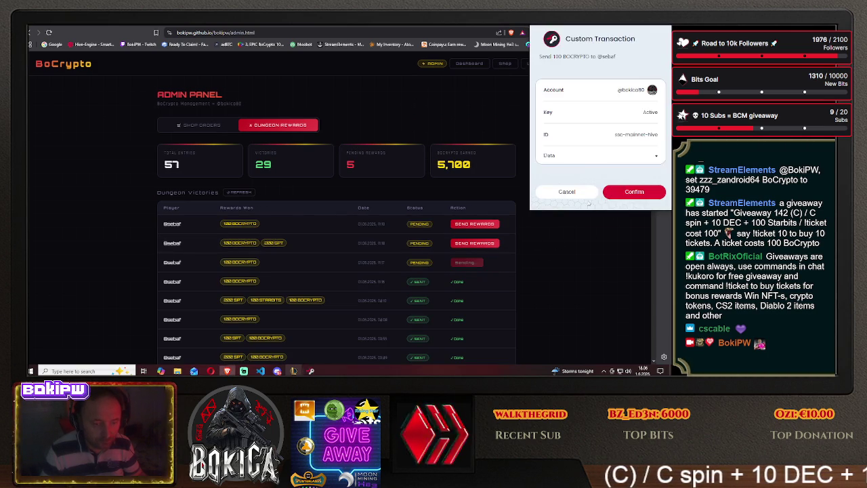
{"action": "left_click", "coordinate": [617, 195]}
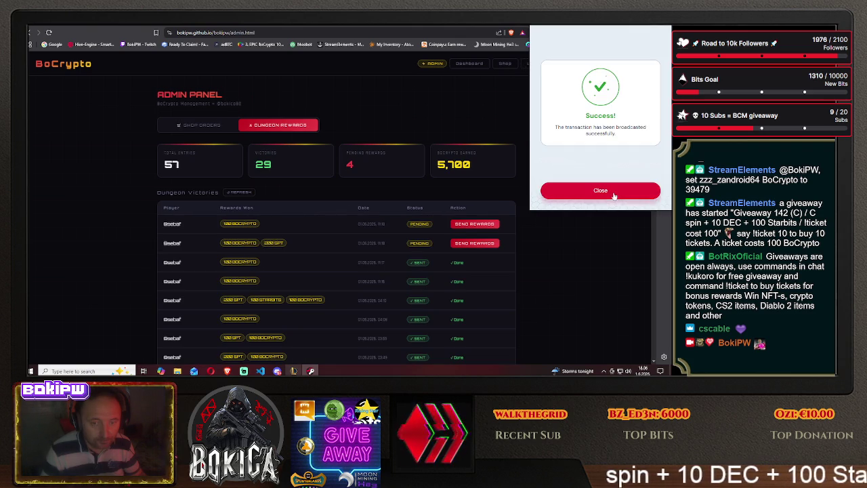
{"action": "left_click", "coordinate": [615, 193]}
{"action": "left_click", "coordinate": [475, 242]}
{"action": "left_click", "coordinate": [628, 190]}
{"action": "left_click", "coordinate": [612, 192]}
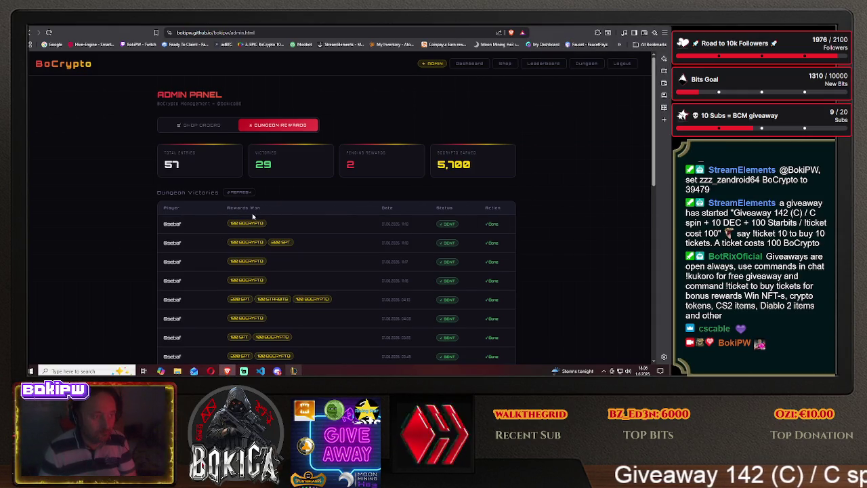
Cycle to the YouTube and Twitch tabs, then minimize Brave to reveal the League client.
{"action": "key", "text": "ctrl+Tab"}
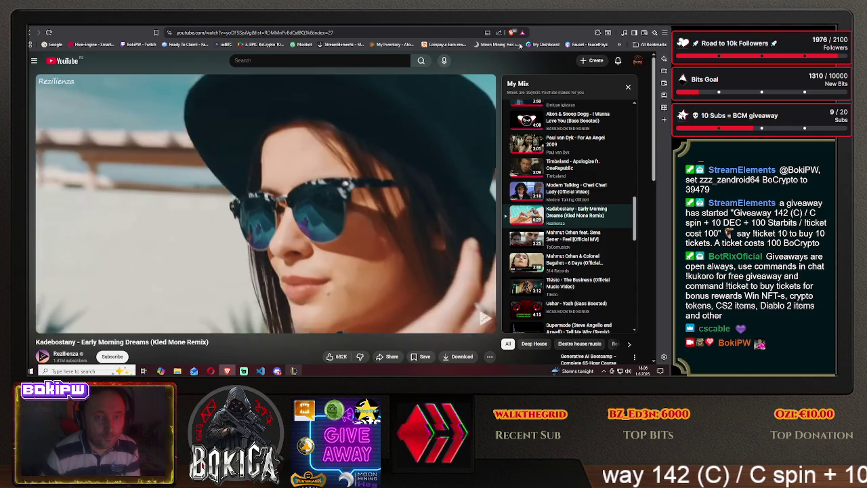
{"action": "key", "text": "ctrl+Tab"}
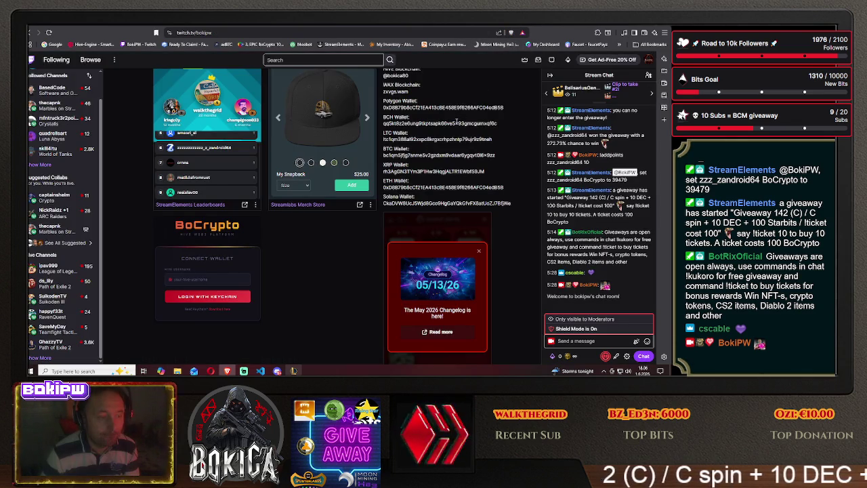
{"action": "scroll", "coordinate": [332, 210], "scroll_direction": "up", "scroll_amount": 10}
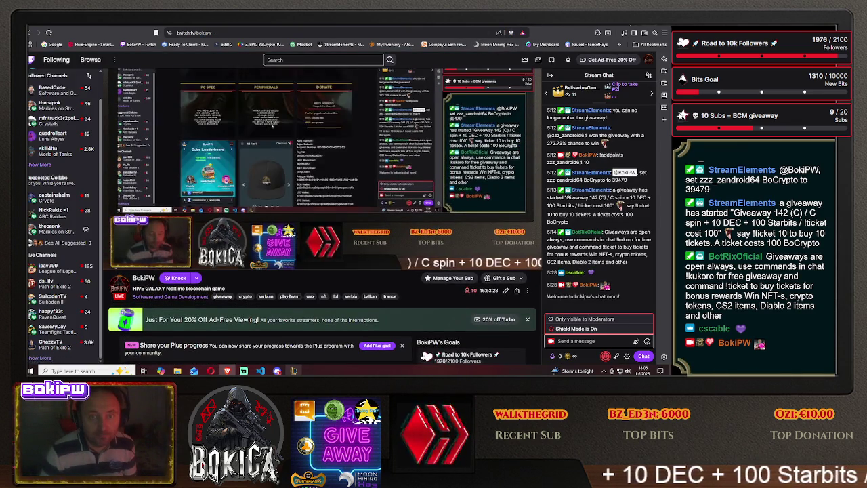
{"action": "left_click", "coordinate": [619, 29]}
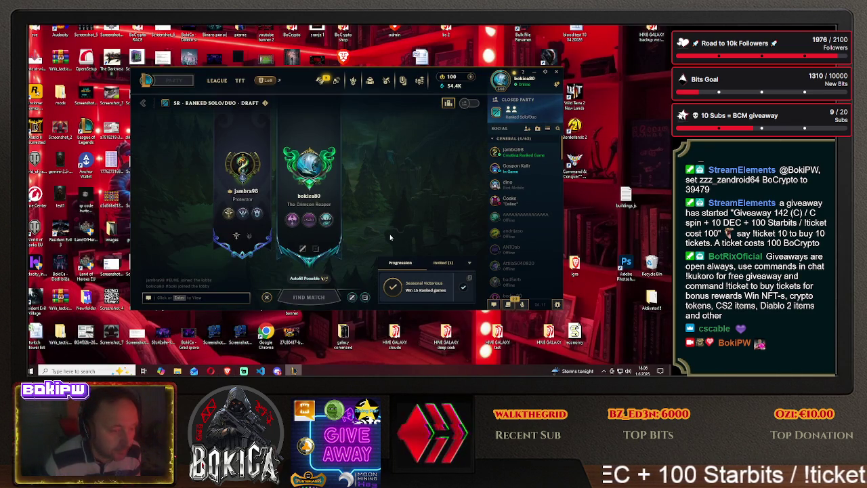
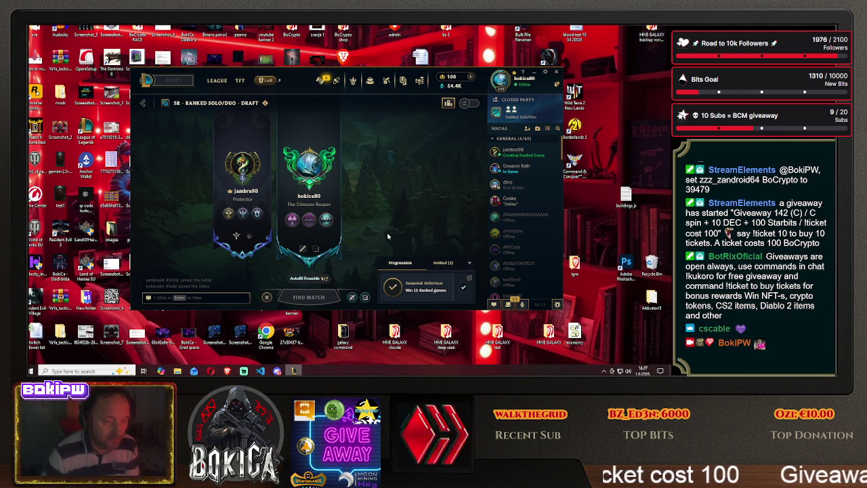
Bring Discord forward and scroll through the server's channel list.
{"action": "left_click", "coordinate": [277, 370]}
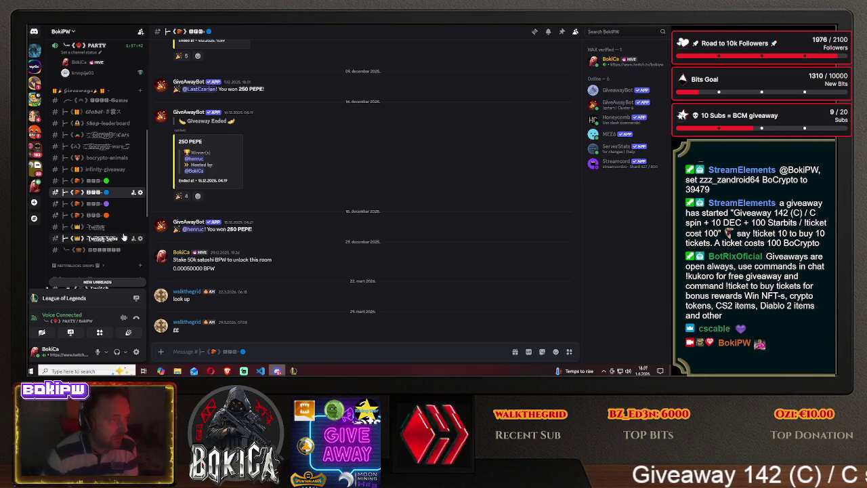
{"action": "scroll", "coordinate": [124, 237], "scroll_direction": "down", "scroll_amount": 1}
{"action": "scroll", "coordinate": [119, 236], "scroll_direction": "up", "scroll_amount": 2}
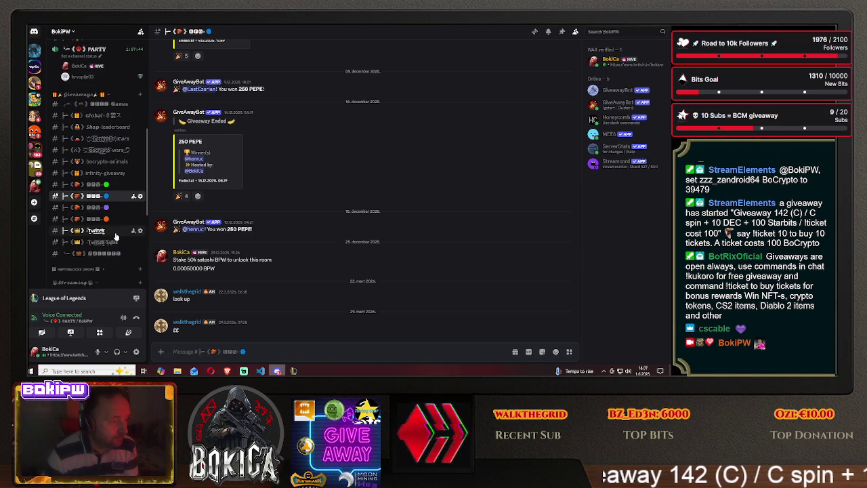
{"action": "scroll", "coordinate": [116, 235], "scroll_direction": "up", "scroll_amount": 4}
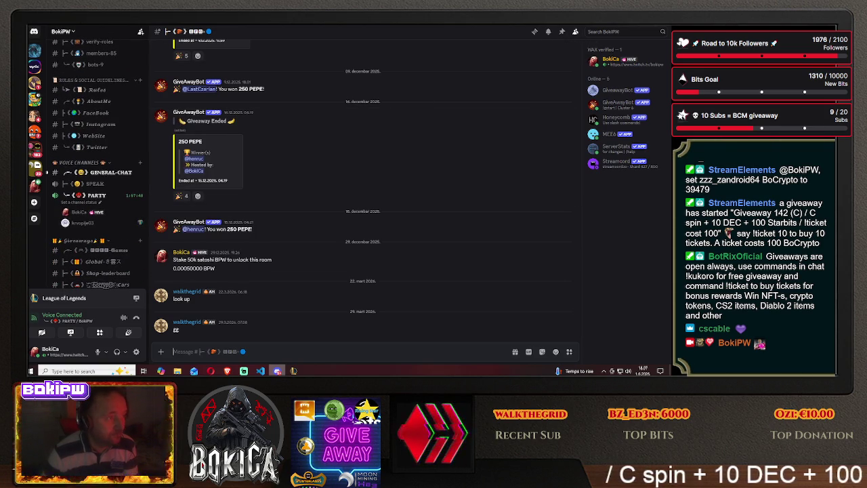
Minimize Discord and show the browser's YouTube tab playing Kadebostany - Early Morning Dreams.
{"action": "left_click", "coordinate": [277, 370]}
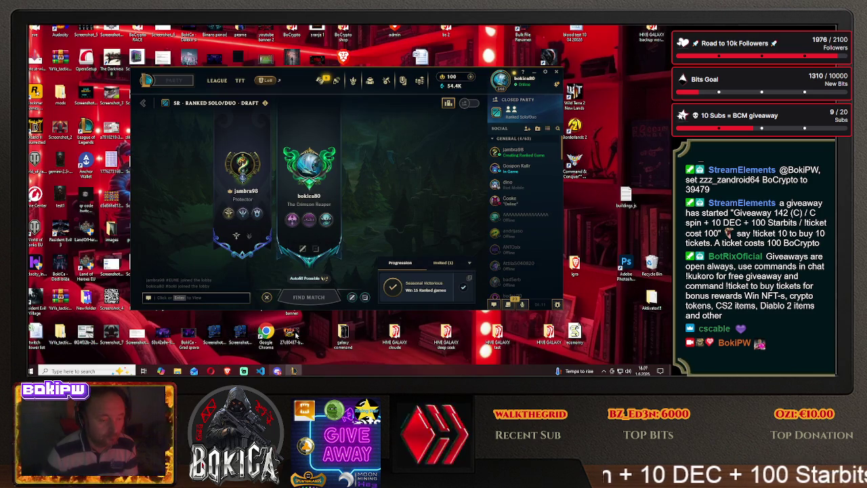
{"action": "left_click", "coordinate": [227, 370]}
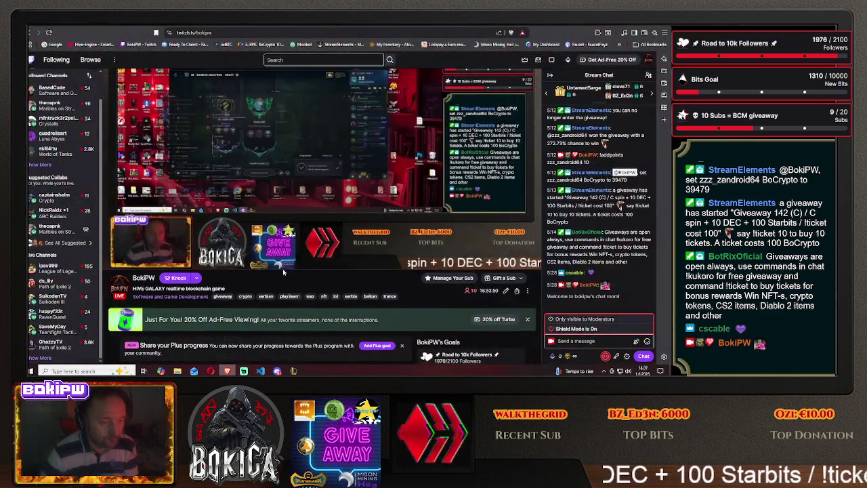
{"action": "key", "text": "ctrl+Tab"}
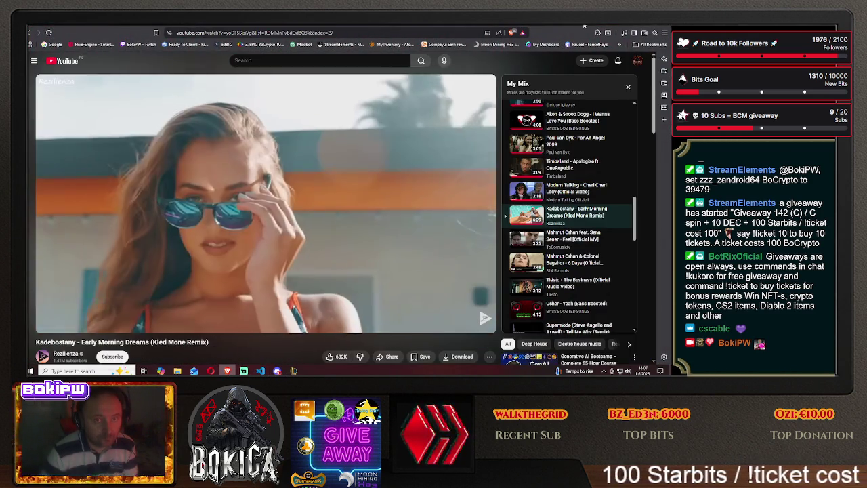
On the Baza page, upgrade the Metal and Crystal mines, Hel3 Refinerija, Depot and Ship Factory.
{"action": "key", "text": "ctrl+Tab"}
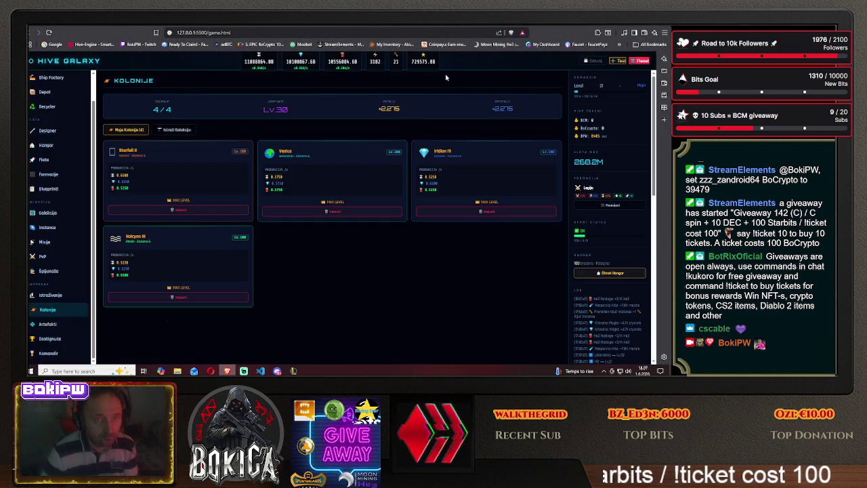
{"action": "scroll", "coordinate": [42, 121], "scroll_direction": "up", "scroll_amount": 1}
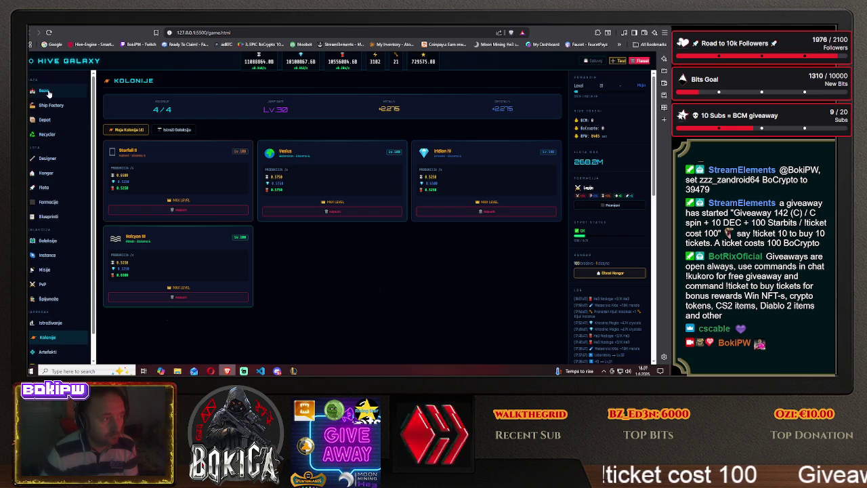
{"action": "left_click", "coordinate": [44, 91]}
{"action": "left_click", "coordinate": [321, 203]}
{"action": "left_click", "coordinate": [482, 201]}
{"action": "scroll", "coordinate": [338, 223], "scroll_direction": "down", "scroll_amount": 1}
{"action": "left_click", "coordinate": [194, 241]}
{"action": "left_click", "coordinate": [329, 239]}
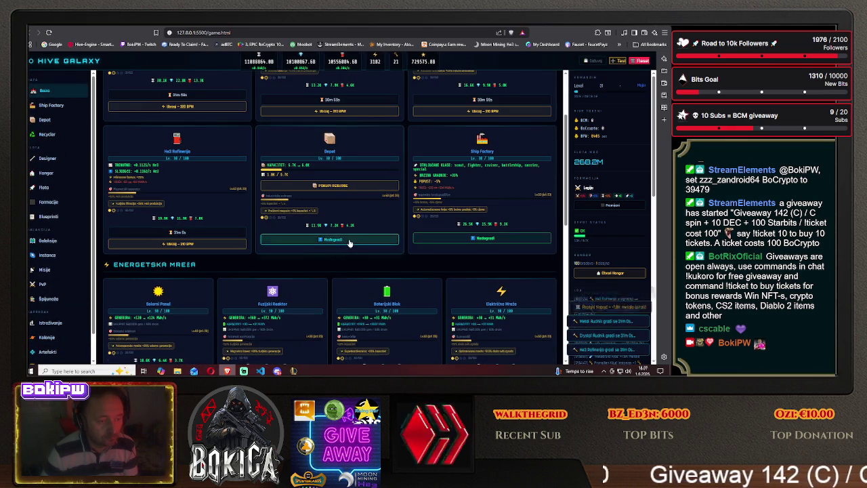
{"action": "left_click", "coordinate": [481, 238]}
Upgrade the energy and defence buildings, from Solarni Panel through Senzorski Toranj.
{"action": "scroll", "coordinate": [330, 266], "scroll_direction": "down", "scroll_amount": 2}
{"action": "left_click", "coordinate": [162, 247]}
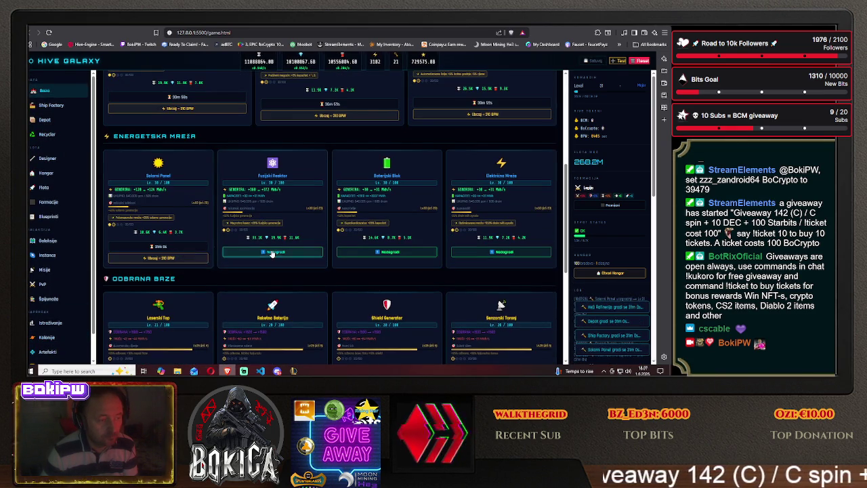
{"action": "left_click", "coordinate": [273, 252]}
{"action": "left_click", "coordinate": [387, 252]}
{"action": "left_click", "coordinate": [501, 252]}
{"action": "scroll", "coordinate": [303, 273], "scroll_direction": "down", "scroll_amount": 2}
{"action": "scroll", "coordinate": [302, 272], "scroll_direction": "down", "scroll_amount": 1}
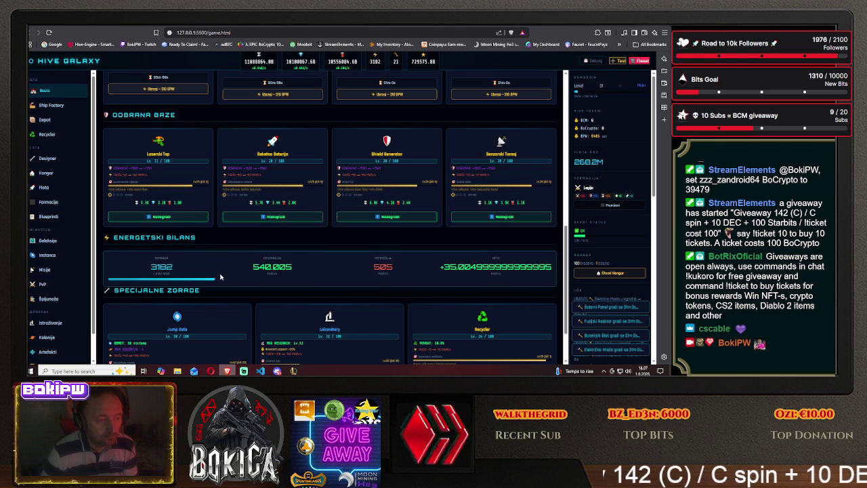
{"action": "left_click", "coordinate": [158, 216]}
{"action": "left_click", "coordinate": [273, 216]}
{"action": "left_click", "coordinate": [386, 216]}
{"action": "left_click", "coordinate": [488, 218]}
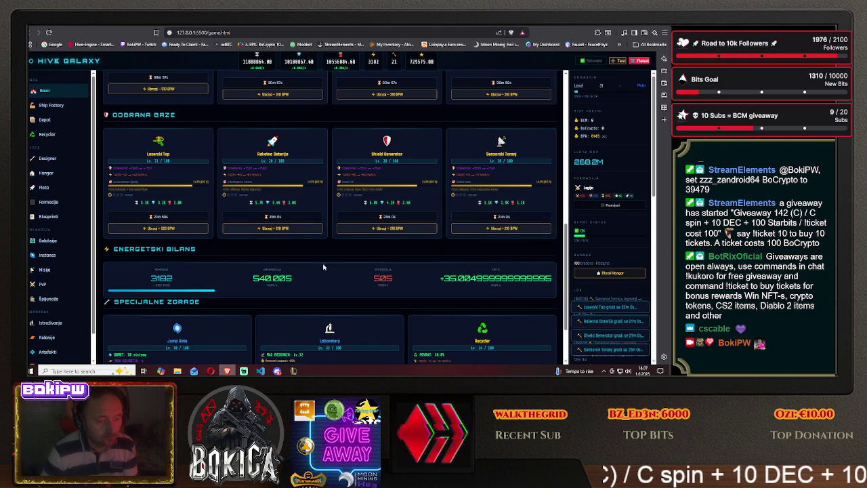
Upgrade the Laboratory and Recycler, then open the Ship Factory page.
{"action": "scroll", "coordinate": [406, 284], "scroll_direction": "down", "scroll_amount": 3}
{"action": "left_click", "coordinate": [327, 339]}
{"action": "left_click", "coordinate": [482, 325]}
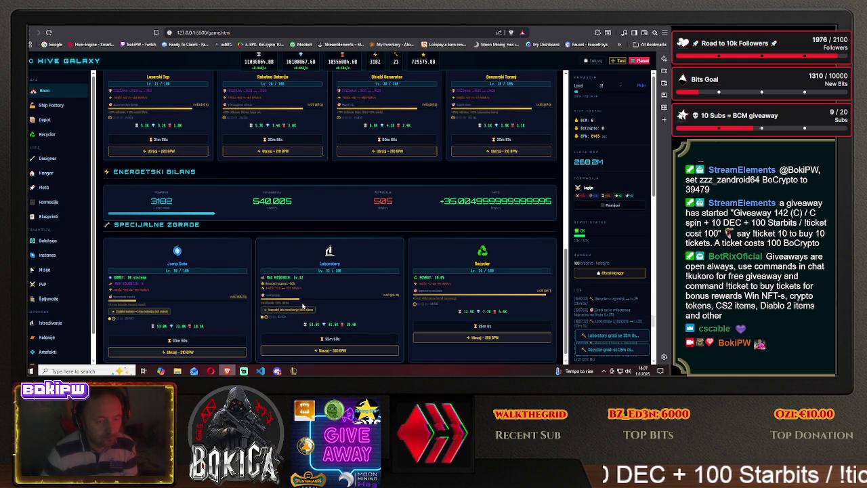
{"action": "scroll", "coordinate": [291, 302], "scroll_direction": "up", "scroll_amount": 5}
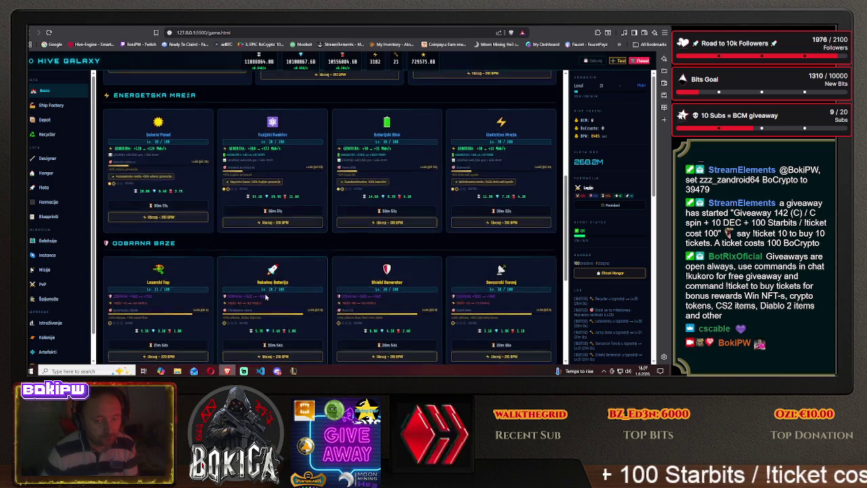
{"action": "scroll", "coordinate": [266, 296], "scroll_direction": "up", "scroll_amount": 5}
{"action": "left_click", "coordinate": [53, 105]}
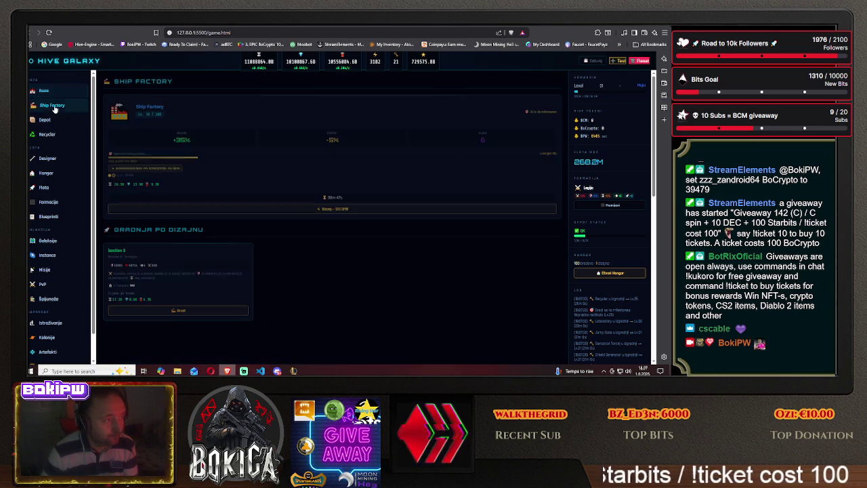
Collect the Depot's stored resources, then view the Recycler, ship designer and hangar pages.
{"action": "left_click", "coordinate": [45, 120]}
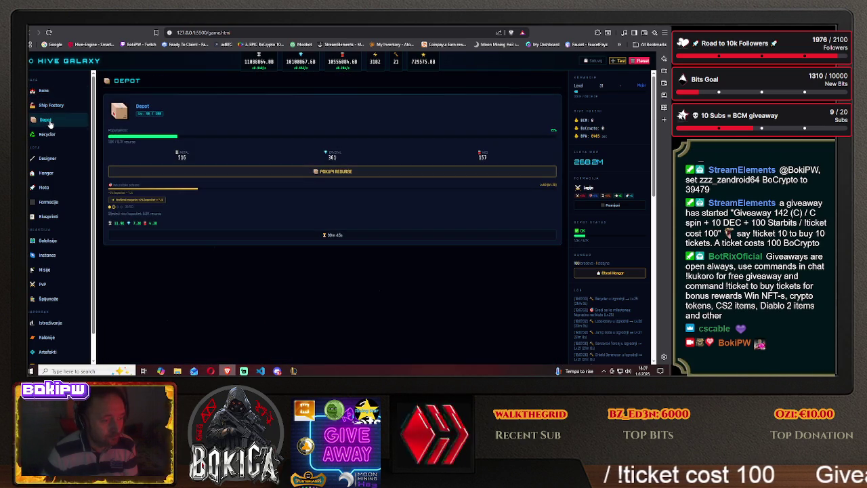
{"action": "left_click", "coordinate": [339, 170]}
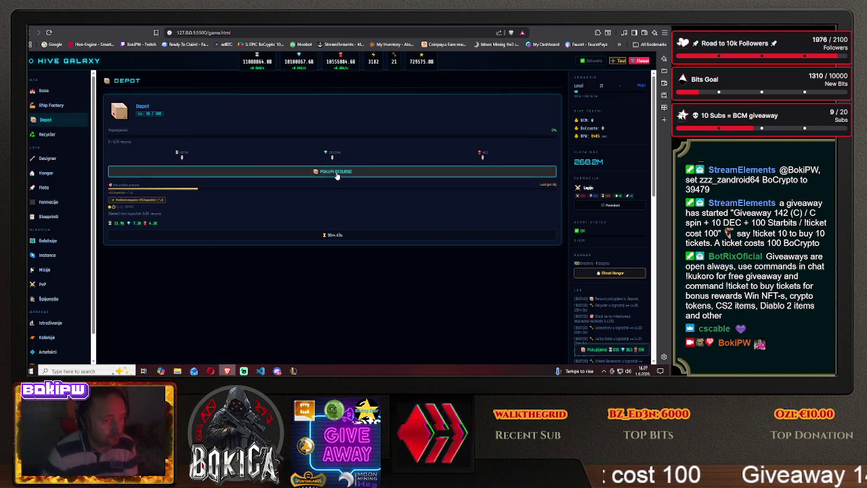
{"action": "left_click", "coordinate": [48, 134]}
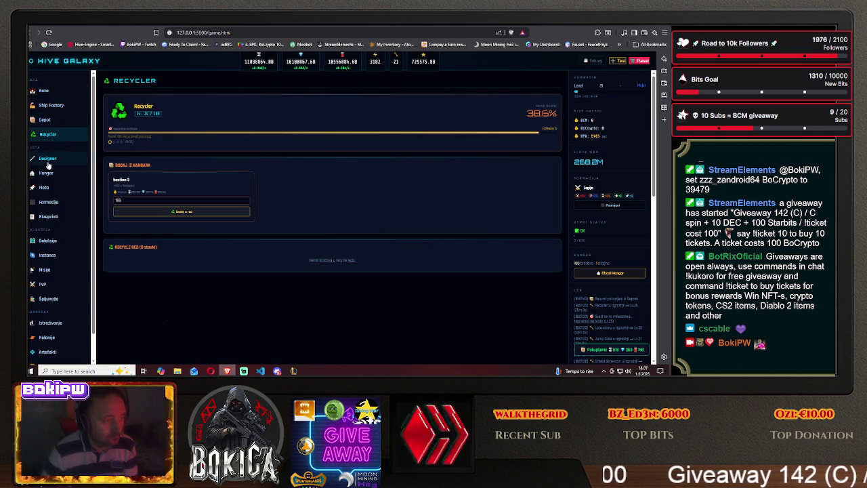
{"action": "left_click", "coordinate": [48, 160]}
{"action": "left_click", "coordinate": [48, 174]}
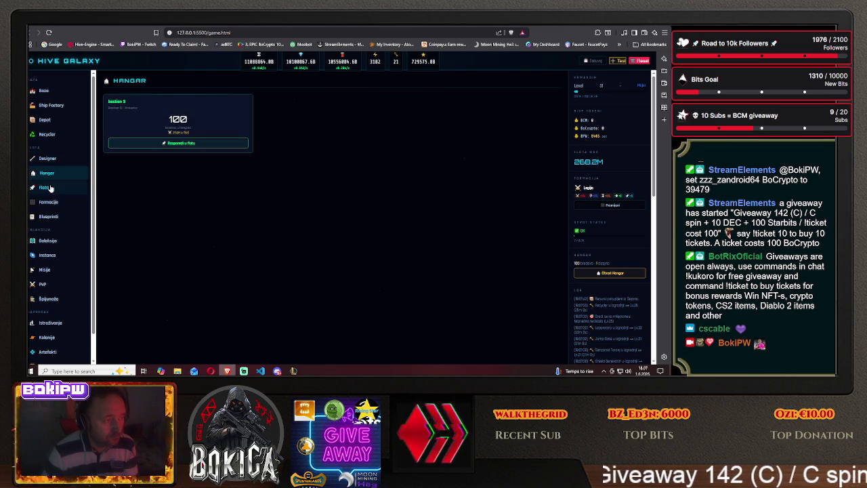
Browse fleet, formations, blueprints and galaxy map pages, then open Instances on the Normal tier.
{"action": "left_click", "coordinate": [50, 190]}
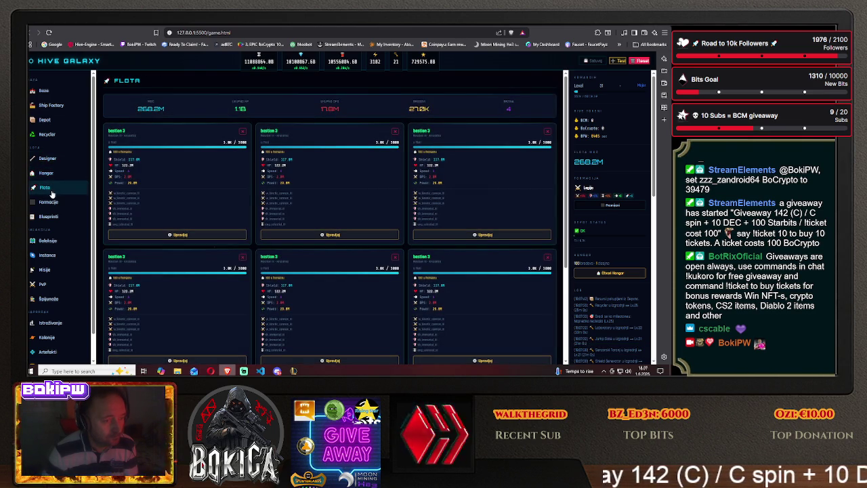
{"action": "left_click", "coordinate": [52, 199]}
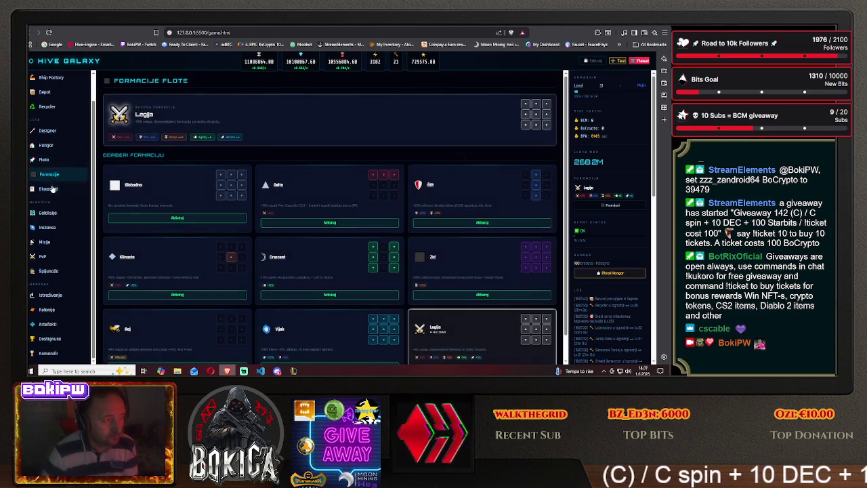
{"action": "left_click", "coordinate": [52, 189]}
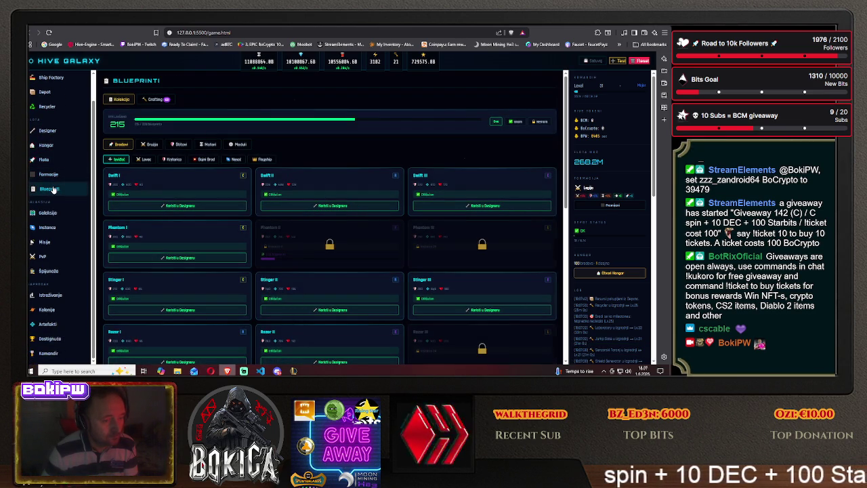
{"action": "left_click", "coordinate": [56, 212]}
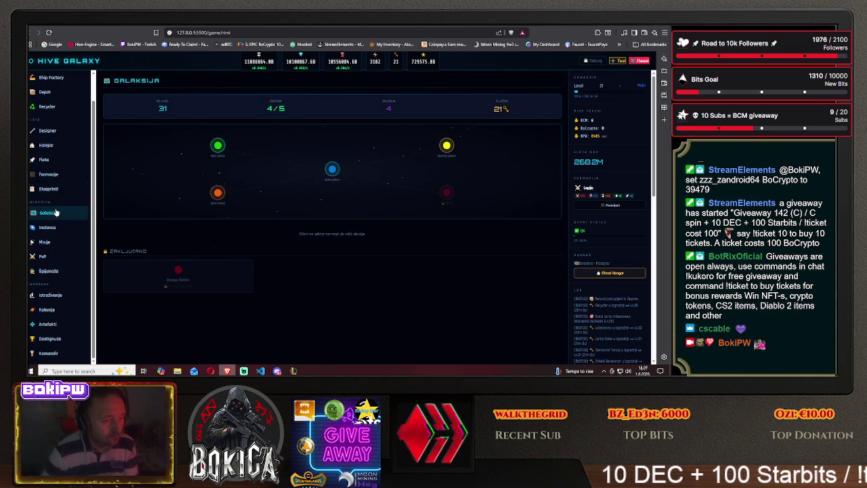
{"action": "left_click", "coordinate": [49, 227]}
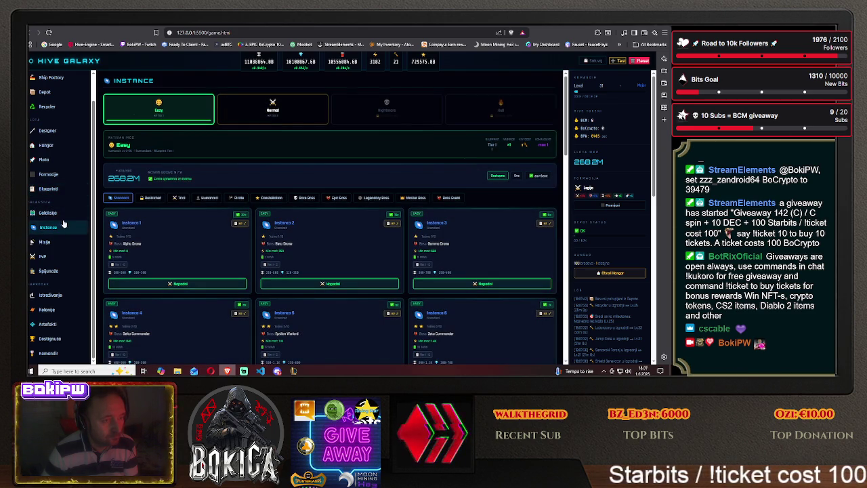
{"action": "left_click", "coordinate": [314, 114]}
Attack and win Normal Instanca 9, 12, 11 and 10, dismissing each victory result.
{"action": "scroll", "coordinate": [434, 205], "scroll_direction": "down", "scroll_amount": 4}
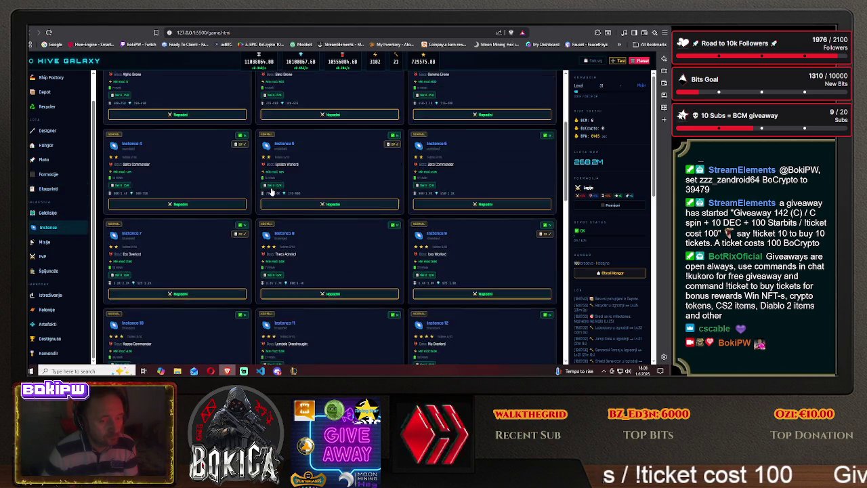
{"action": "left_click", "coordinate": [456, 226]}
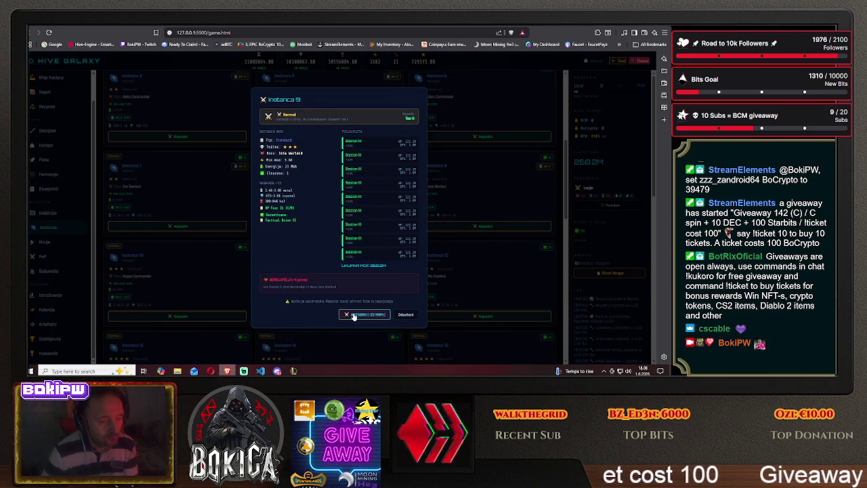
{"action": "left_click", "coordinate": [353, 316]}
{"action": "left_click", "coordinate": [406, 293]}
{"action": "left_click", "coordinate": [451, 316]}
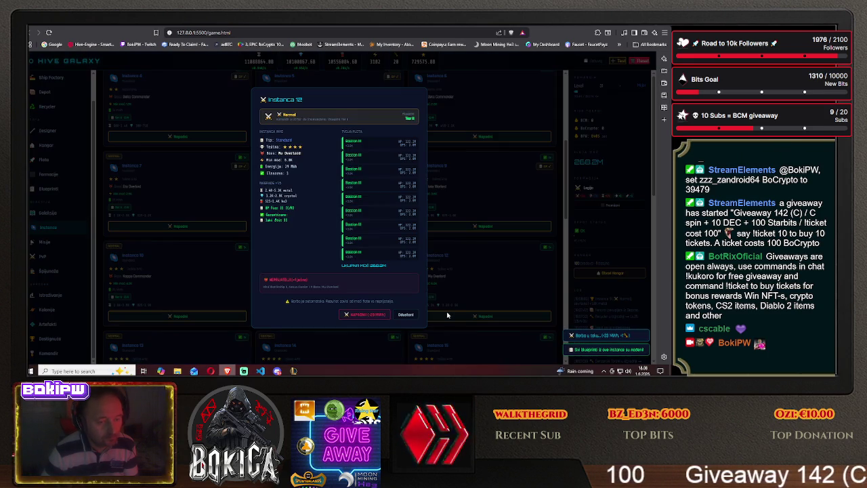
{"action": "left_click", "coordinate": [359, 315]}
{"action": "left_click", "coordinate": [406, 298]}
{"action": "left_click", "coordinate": [374, 314]}
{"action": "left_click", "coordinate": [374, 314]}
{"action": "left_click", "coordinate": [406, 290]}
{"action": "left_click", "coordinate": [203, 317]}
{"action": "left_click", "coordinate": [370, 317]}
{"action": "left_click", "coordinate": [407, 290]}
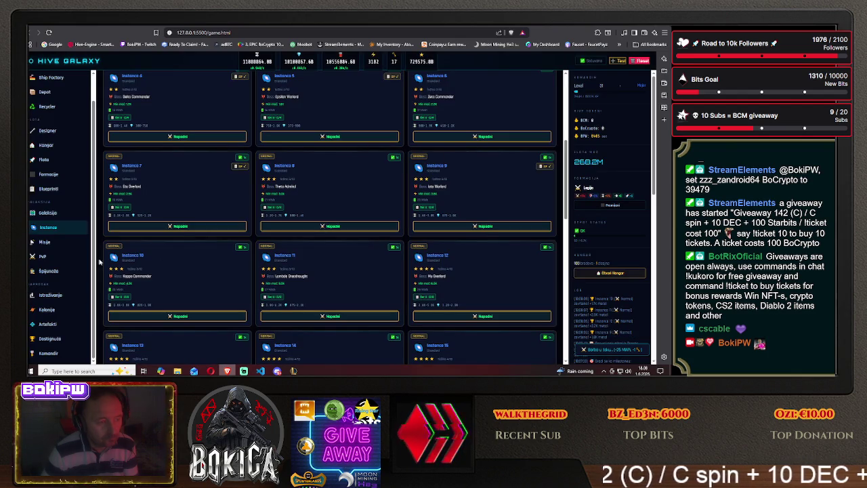
Claim the Tjedni Osvajač and Tjedni istraživač weekly mission rewards.
{"action": "left_click", "coordinate": [46, 242]}
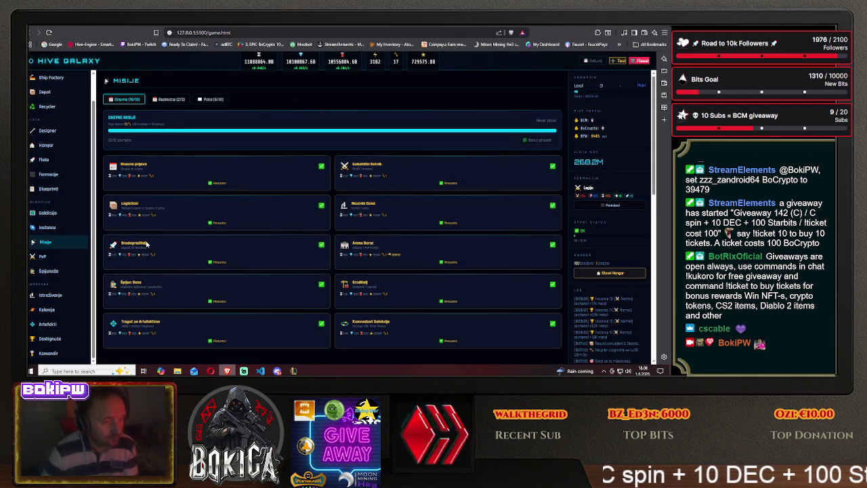
{"action": "left_click", "coordinate": [165, 100]}
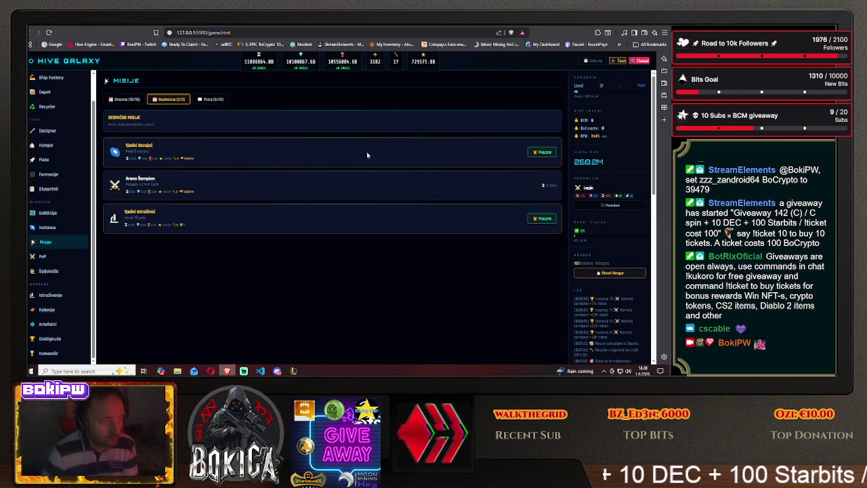
{"action": "left_click", "coordinate": [535, 153]}
{"action": "left_click", "coordinate": [540, 219]}
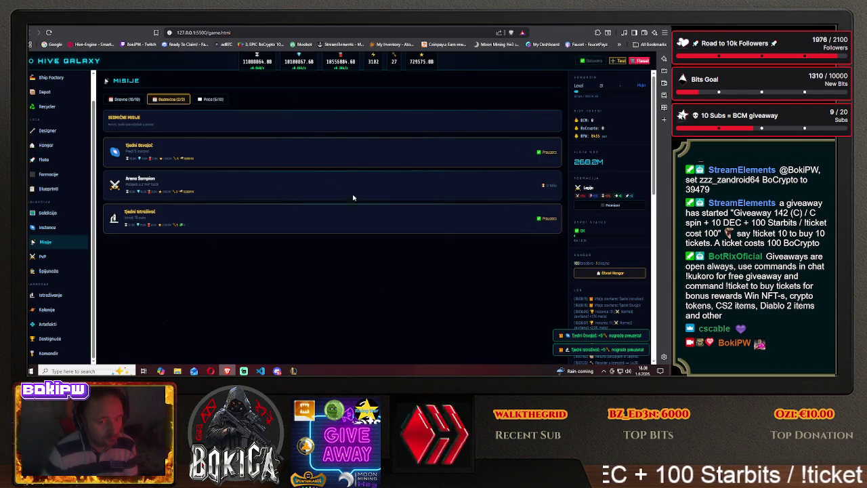
Claim the Kolekcionar Sila, Gospodar Baze, Restriktivna Zona and Legenda Galaksije story rewards.
{"action": "left_click", "coordinate": [212, 102]}
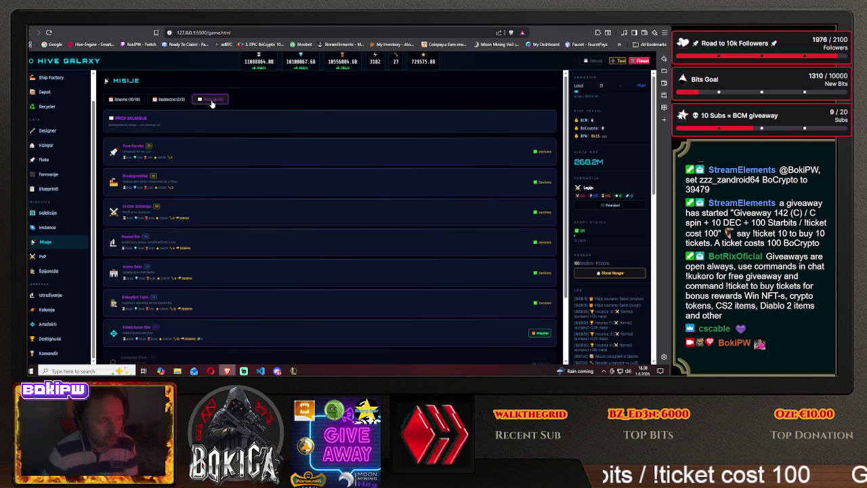
{"action": "scroll", "coordinate": [466, 303], "scroll_direction": "down", "scroll_amount": 1}
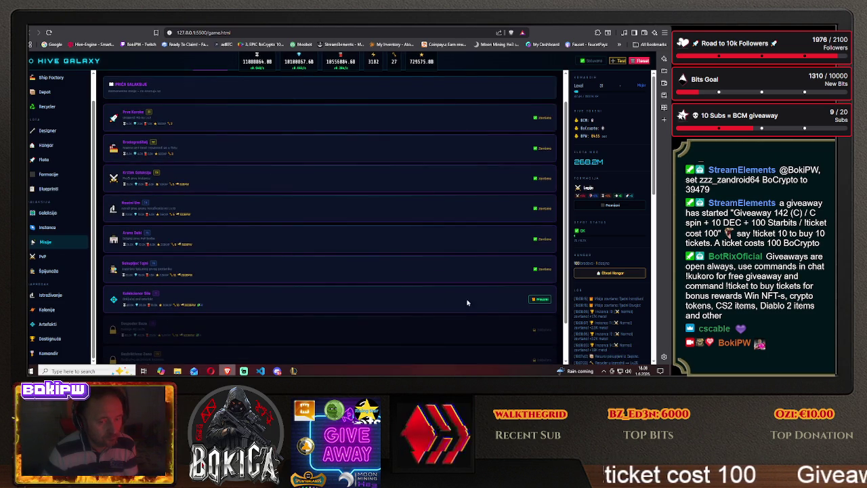
{"action": "left_click", "coordinate": [542, 300]}
{"action": "scroll", "coordinate": [476, 272], "scroll_direction": "down", "scroll_amount": 1}
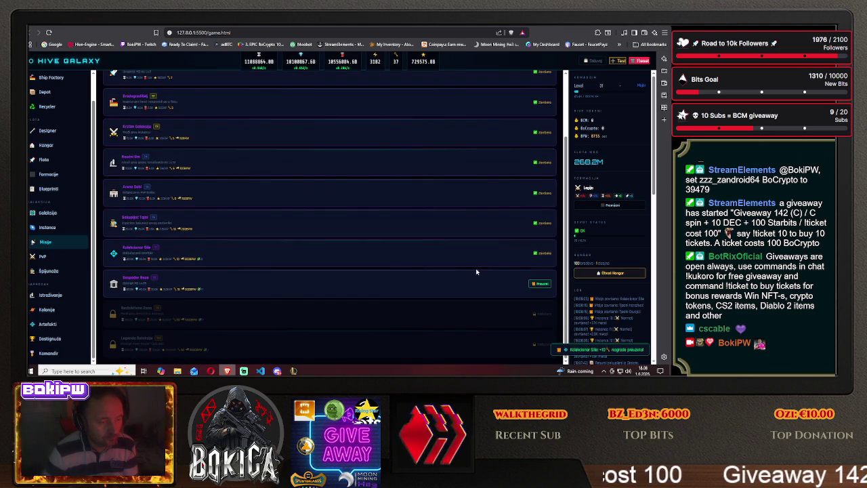
{"action": "left_click", "coordinate": [540, 284]}
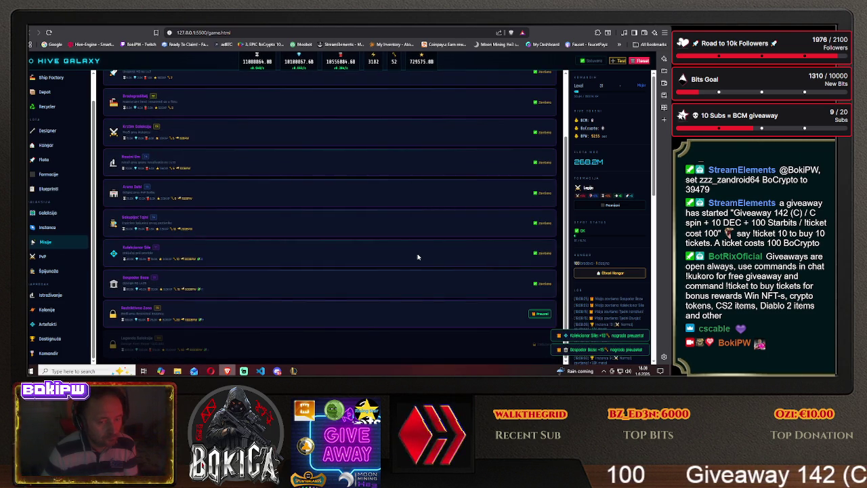
{"action": "left_click", "coordinate": [540, 313]}
{"action": "left_click", "coordinate": [539, 344]}
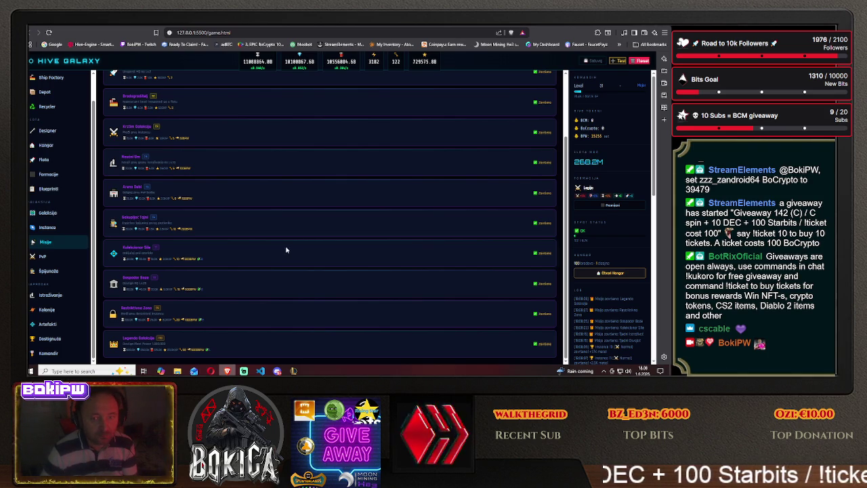
{"action": "scroll", "coordinate": [254, 254], "scroll_direction": "up", "scroll_amount": 3}
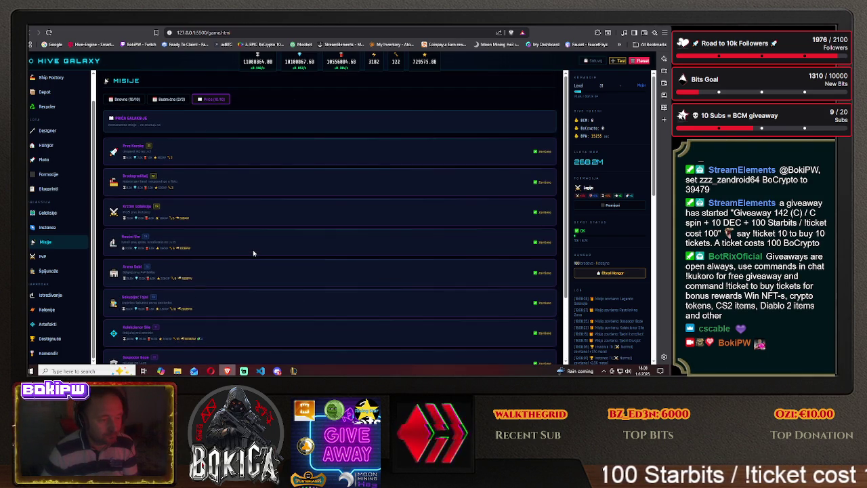
Send 10 spy drones to spy on Commander Vex.
{"action": "left_click", "coordinate": [42, 256]}
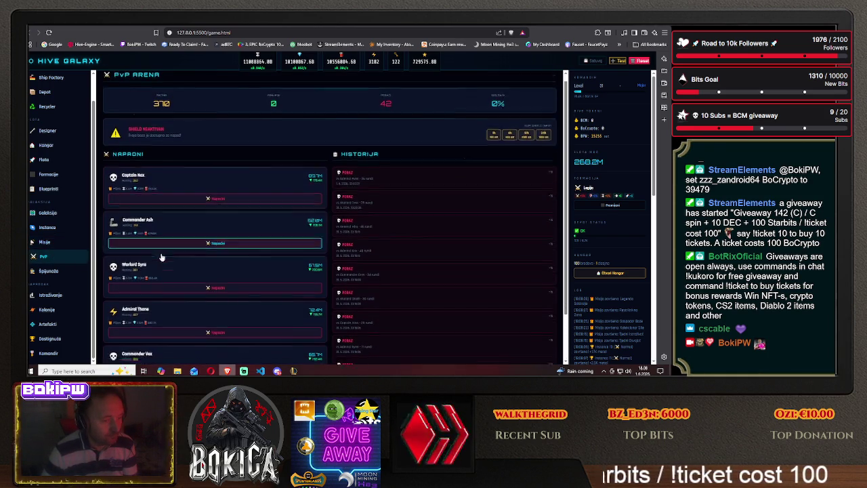
{"action": "scroll", "coordinate": [161, 256], "scroll_direction": "down", "scroll_amount": 2}
{"action": "left_click", "coordinate": [85, 270]}
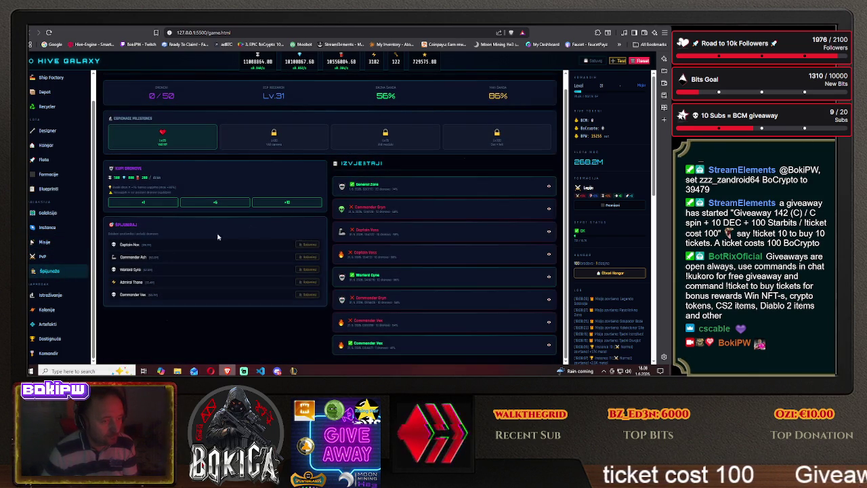
{"action": "left_click", "coordinate": [287, 202]}
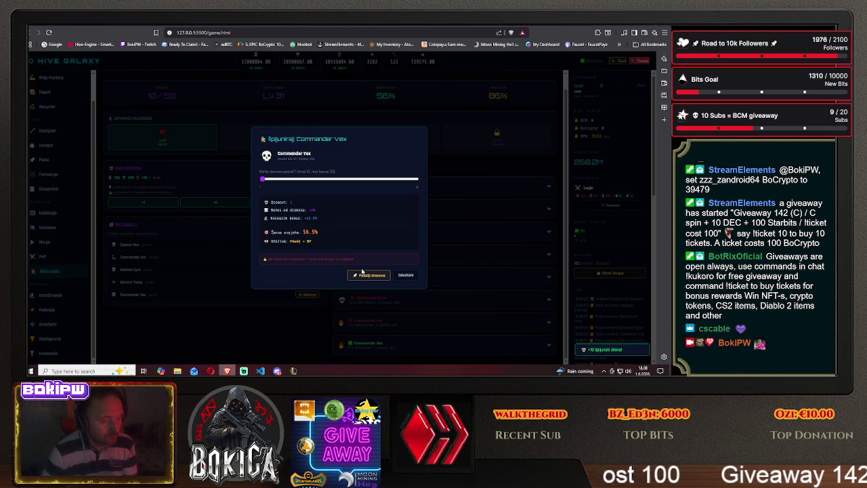
{"action": "left_click", "coordinate": [381, 275]}
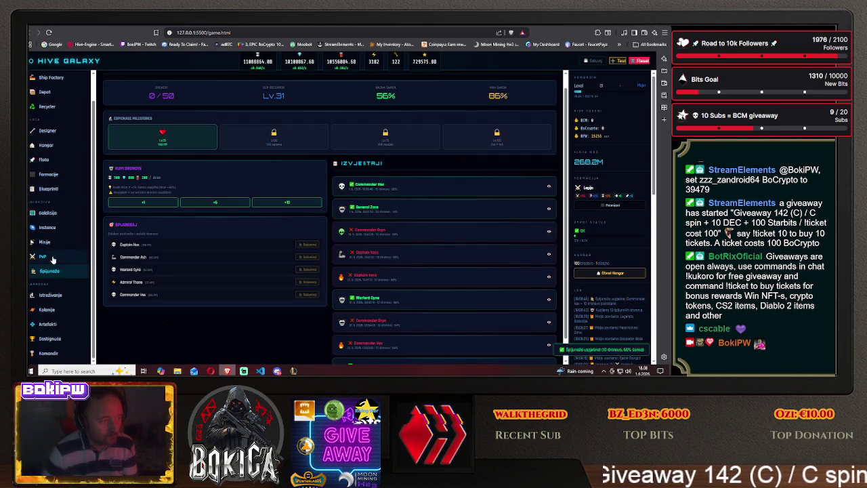
Attack Commander Vex, Admiral Thane, Warlord Syra, Commander Ash and Captain Nox in the PvP arena.
{"action": "left_click", "coordinate": [52, 259]}
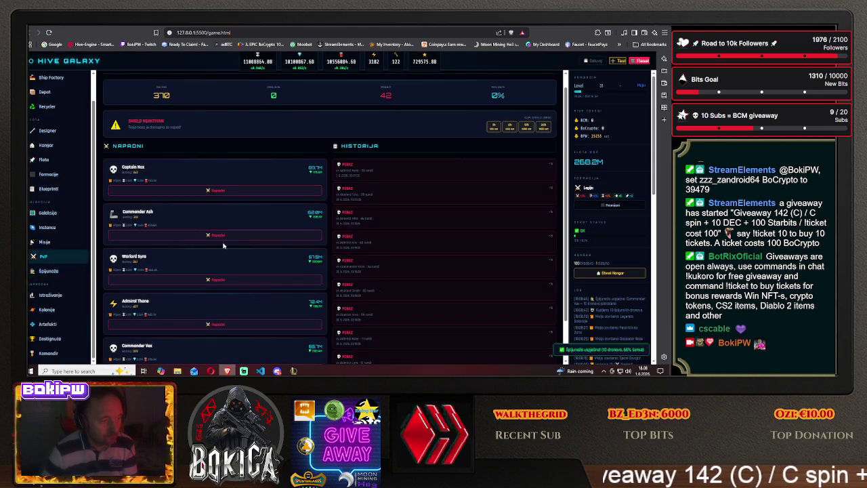
{"action": "scroll", "coordinate": [232, 289], "scroll_direction": "down", "scroll_amount": 1}
{"action": "left_click", "coordinate": [231, 323]}
{"action": "left_click", "coordinate": [406, 283]}
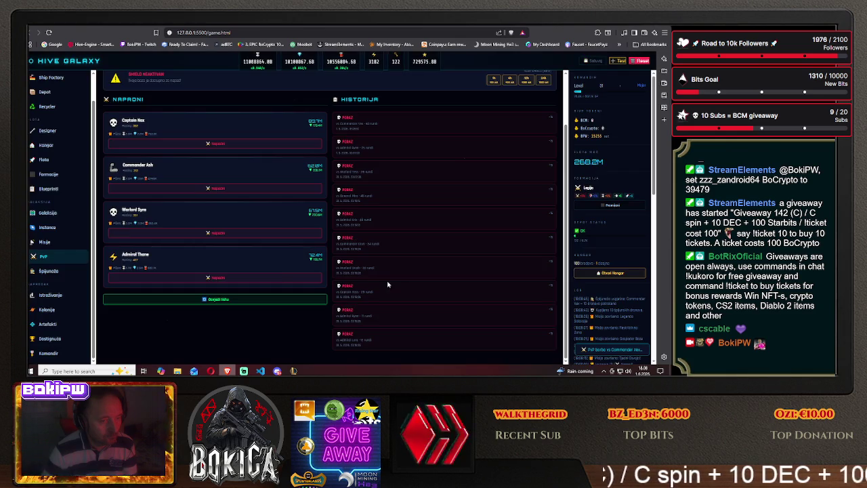
{"action": "left_click", "coordinate": [297, 278]}
{"action": "left_click", "coordinate": [399, 284]}
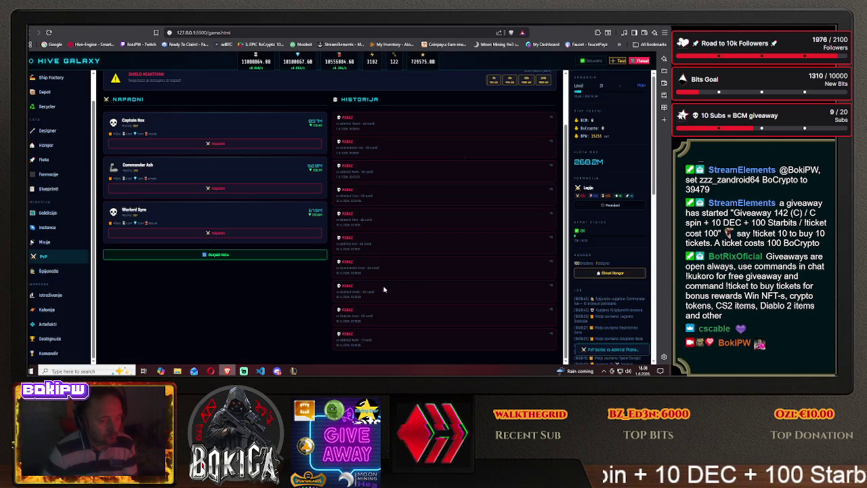
{"action": "left_click", "coordinate": [217, 232]}
{"action": "left_click", "coordinate": [400, 284]}
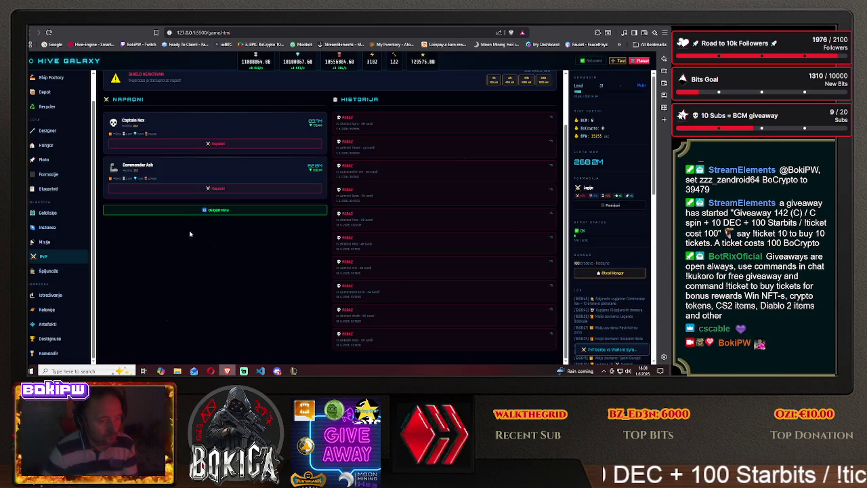
{"action": "left_click", "coordinate": [215, 190]}
{"action": "left_click", "coordinate": [407, 283]}
{"action": "left_click", "coordinate": [215, 143]}
{"action": "left_click", "coordinate": [401, 284]}
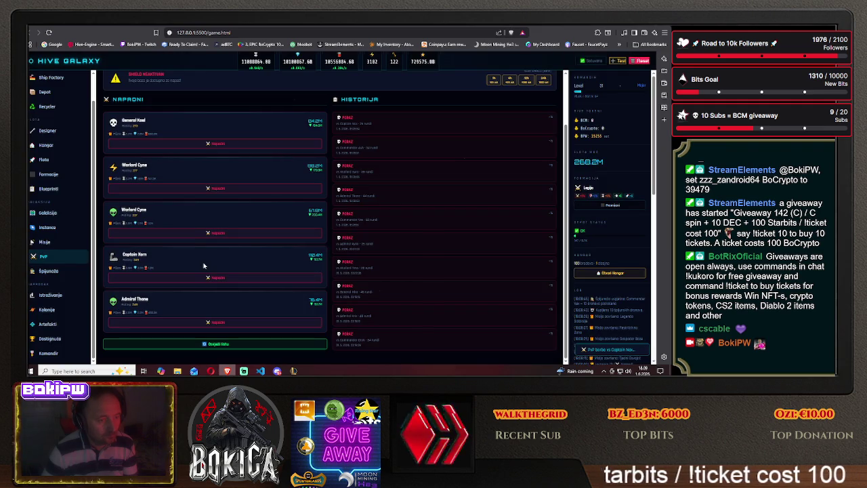
{"action": "left_click", "coordinate": [50, 296]}
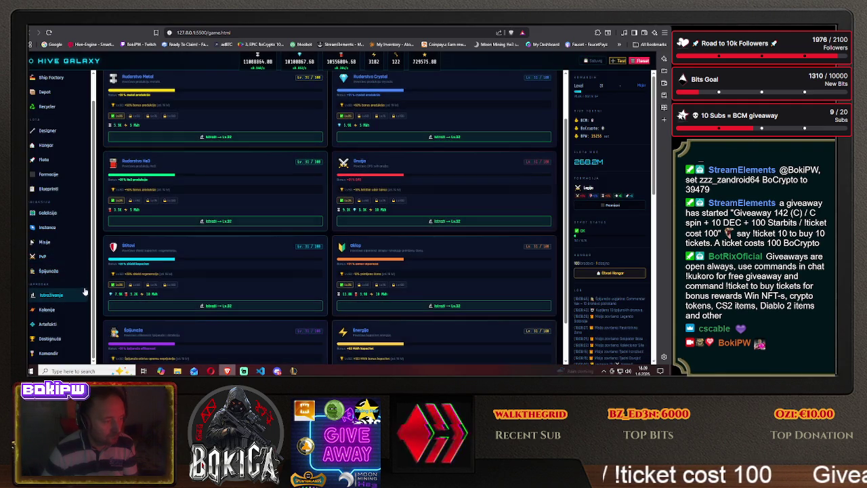
Upgrade the mining, weapons, shields, armour, espionage and energy research lines to Lv.32.
{"action": "left_click", "coordinate": [228, 203]}
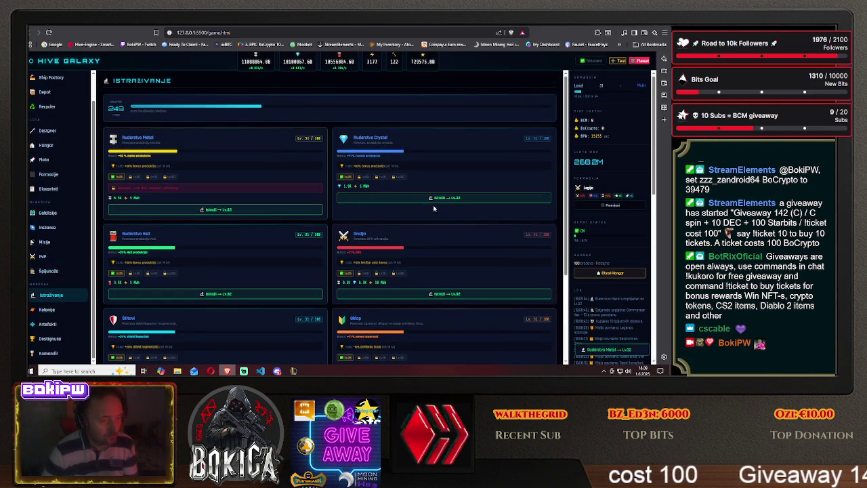
{"action": "left_click", "coordinate": [433, 209]}
{"action": "left_click", "coordinate": [215, 293]}
{"action": "left_click", "coordinate": [432, 304]}
{"action": "scroll", "coordinate": [432, 300], "scroll_direction": "down", "scroll_amount": 2}
{"action": "left_click", "coordinate": [432, 302]}
{"action": "left_click", "coordinate": [318, 302]}
{"action": "scroll", "coordinate": [318, 295], "scroll_direction": "down", "scroll_amount": 1}
{"action": "left_click", "coordinate": [215, 340]}
{"action": "left_click", "coordinate": [410, 340]}
Look over the Kolonije and Artefakti pages and claim the HQ Lv.30 achievement reward.
{"action": "left_click", "coordinate": [67, 311]}
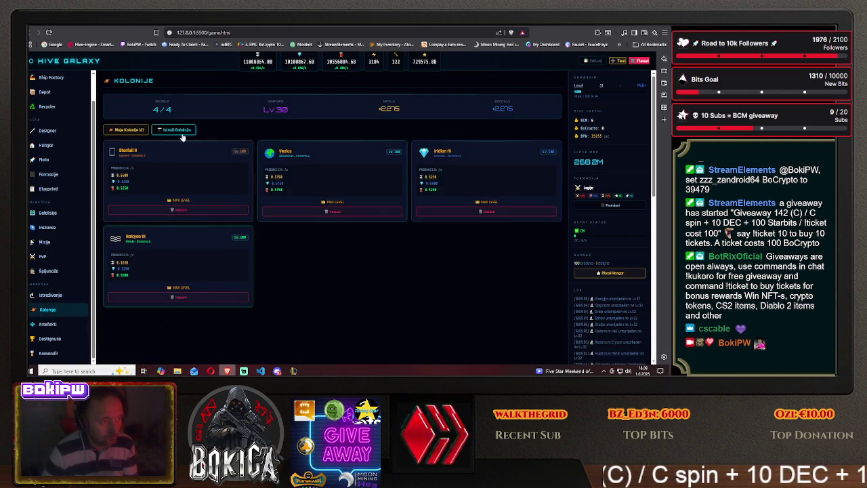
{"action": "left_click", "coordinate": [174, 130]}
{"action": "left_click", "coordinate": [49, 325]}
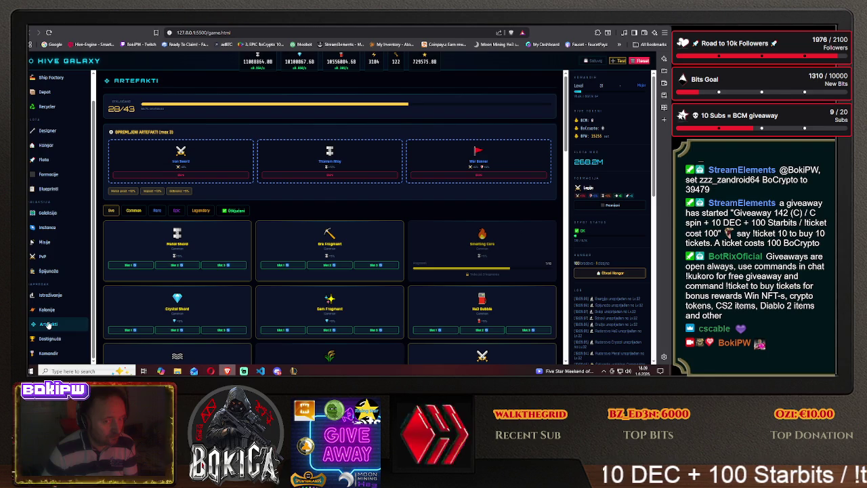
{"action": "left_click", "coordinate": [59, 337]}
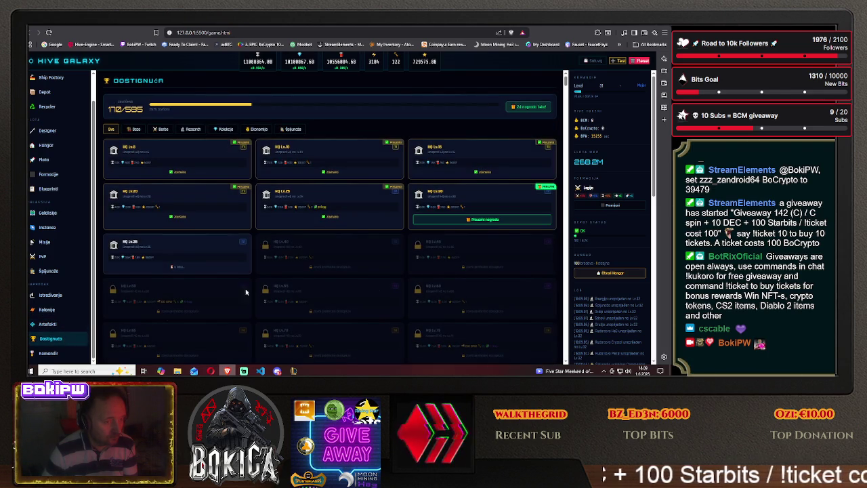
{"action": "left_click", "coordinate": [493, 221]}
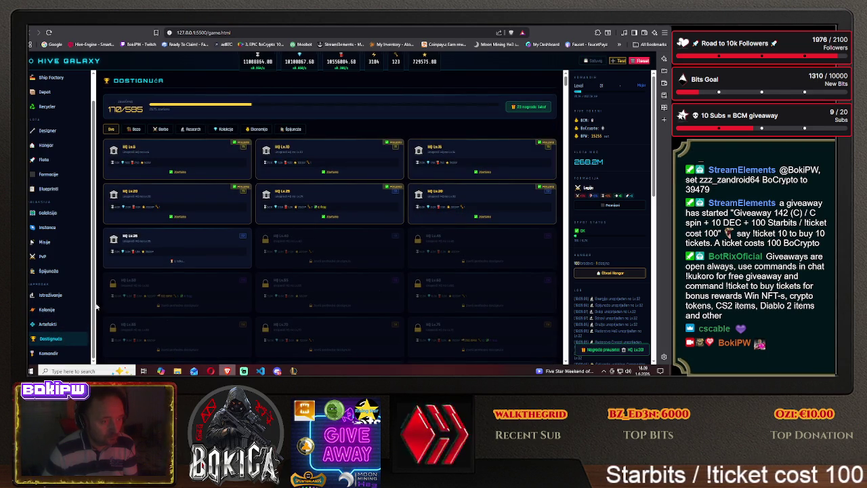
Activate the commander's Borbeni Poklič ability for +25% fleet attack.
{"action": "left_click", "coordinate": [48, 353]}
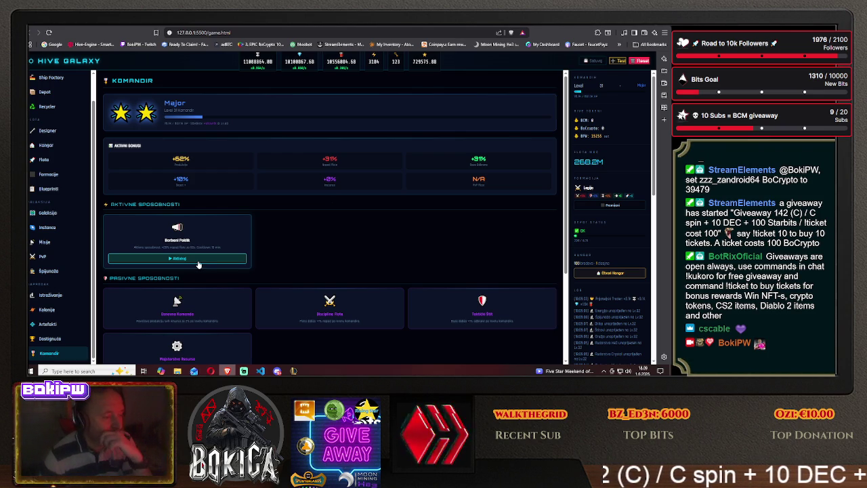
{"action": "left_click", "coordinate": [197, 262]}
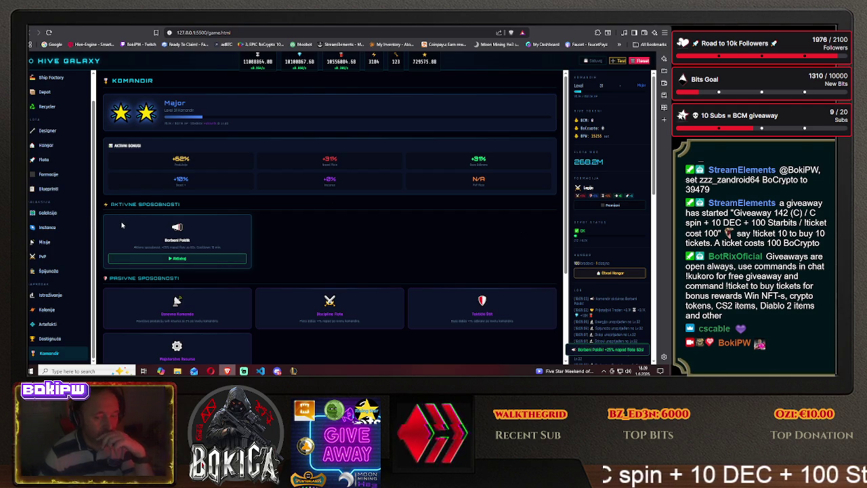
{"action": "left_click", "coordinate": [47, 227]}
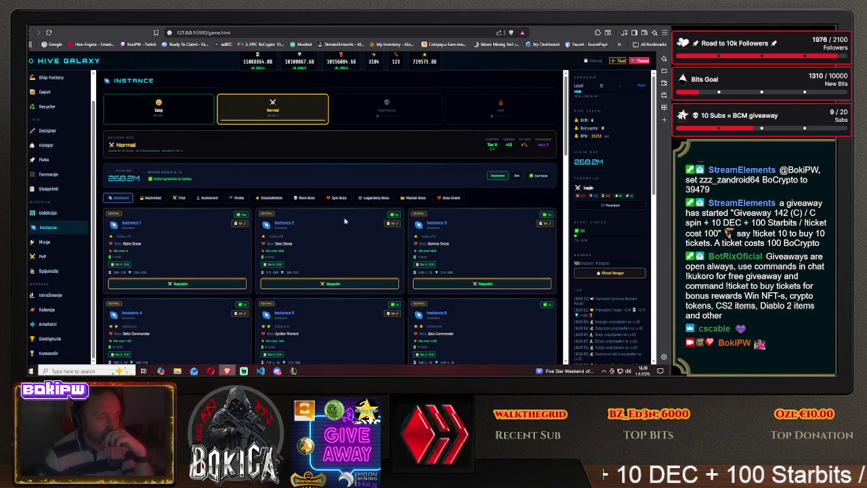
{"action": "left_click", "coordinate": [450, 197]}
{"action": "left_click", "coordinate": [170, 285]}
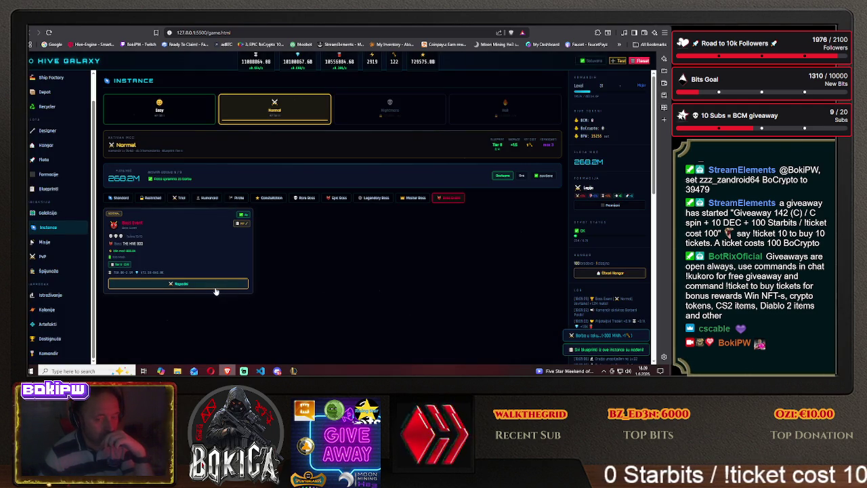
{"action": "left_click", "coordinate": [220, 285]}
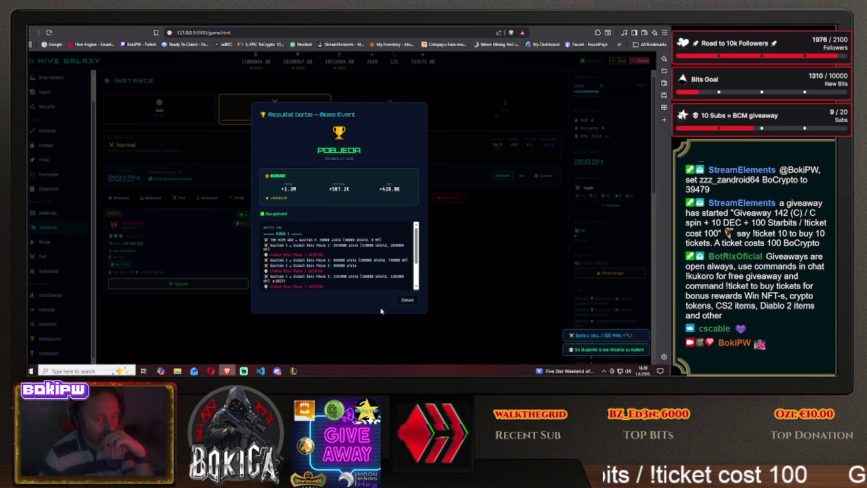
{"action": "left_click", "coordinate": [407, 300]}
{"action": "left_click", "coordinate": [177, 285]}
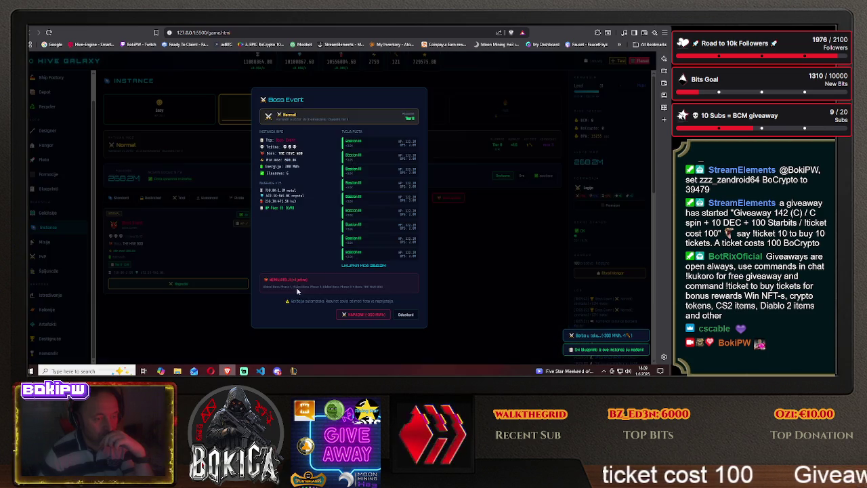
{"action": "left_click", "coordinate": [362, 315]}
{"action": "left_click", "coordinate": [398, 303]}
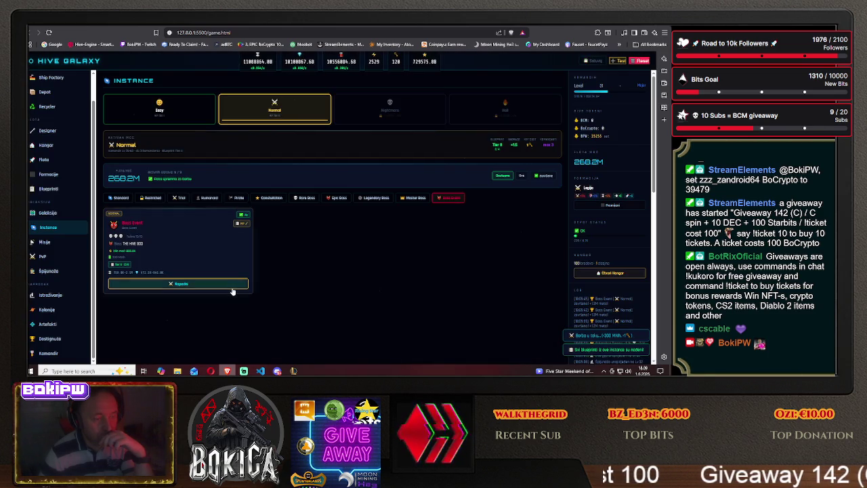
{"action": "left_click", "coordinate": [231, 284]}
{"action": "left_click", "coordinate": [328, 296]}
{"action": "left_click", "coordinate": [405, 298]}
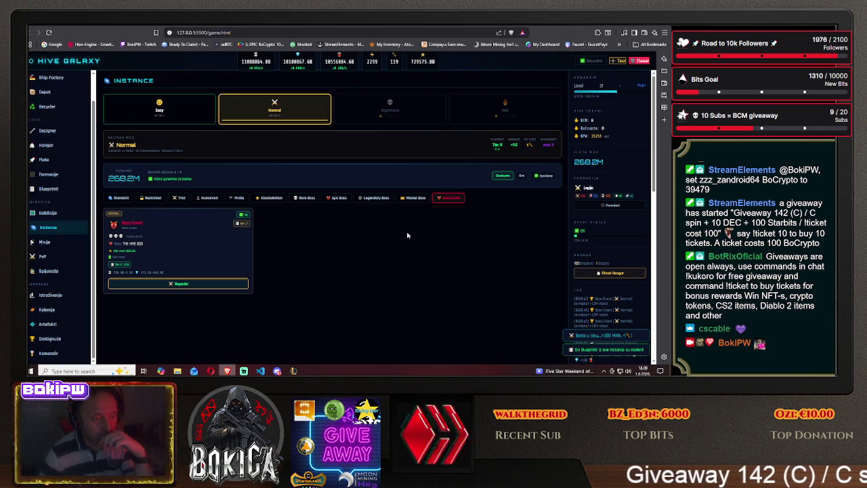
{"action": "left_click", "coordinate": [190, 284]}
{"action": "left_click", "coordinate": [362, 314]}
{"action": "left_click", "coordinate": [348, 318]}
{"action": "left_click", "coordinate": [203, 284]}
{"action": "left_click", "coordinate": [342, 313]}
{"action": "left_click", "coordinate": [406, 299]}
{"action": "left_click", "coordinate": [376, 198]}
{"action": "left_click", "coordinate": [142, 283]}
{"action": "left_click", "coordinate": [355, 315]}
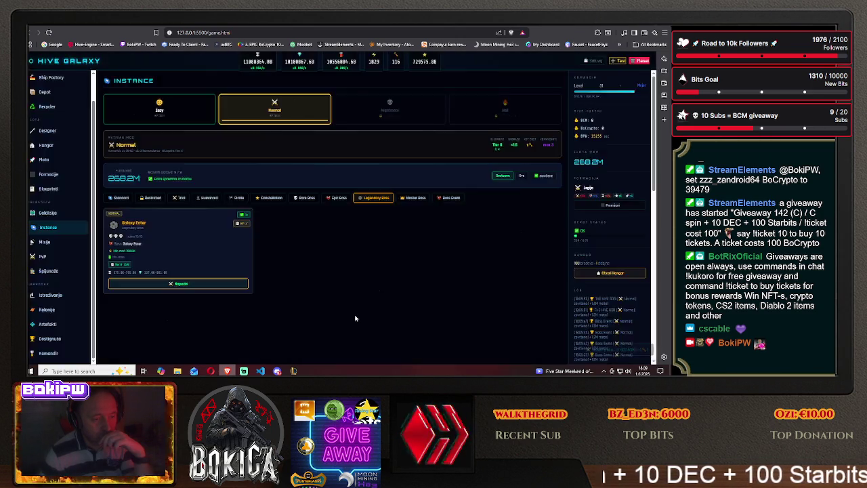
{"action": "left_click", "coordinate": [407, 297]}
{"action": "left_click", "coordinate": [338, 198]}
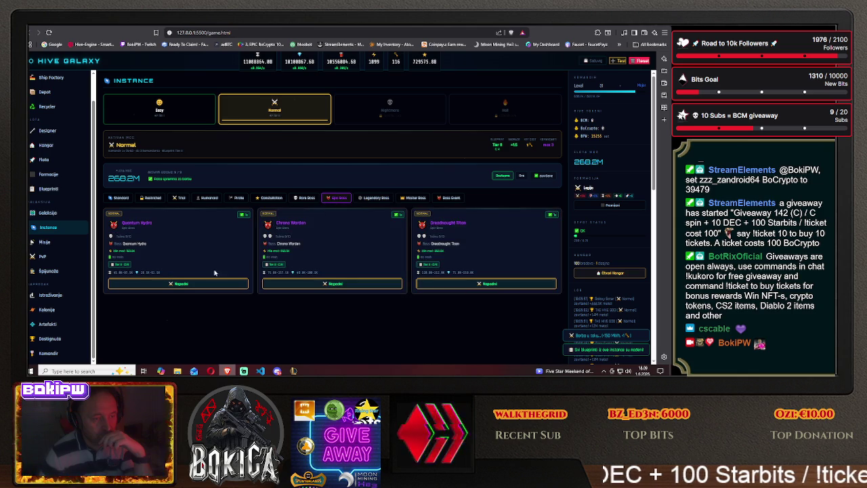
{"action": "left_click", "coordinate": [203, 284]}
{"action": "left_click", "coordinate": [365, 316]}
{"action": "left_click", "coordinate": [406, 300]}
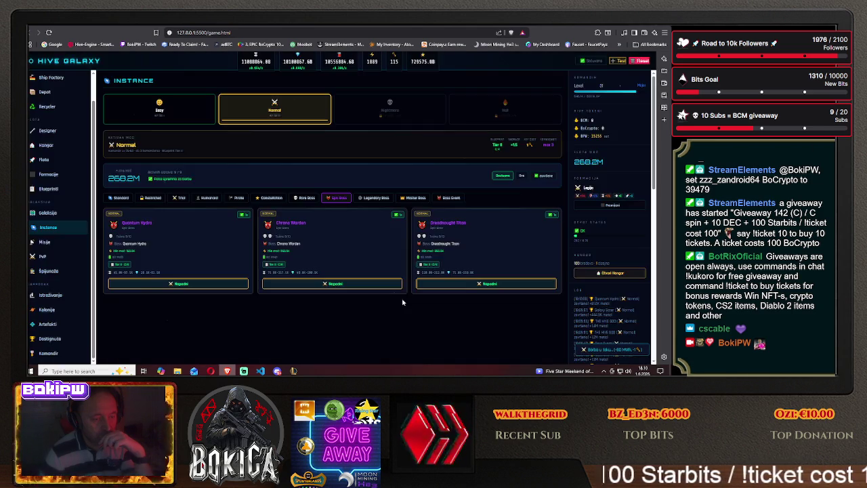
{"action": "left_click", "coordinate": [348, 283]}
{"action": "left_click", "coordinate": [364, 315]}
{"action": "left_click", "coordinate": [407, 299]}
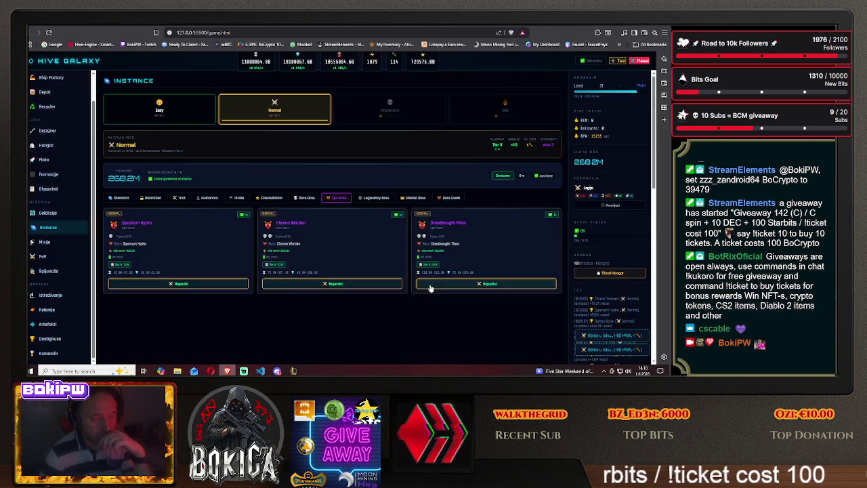
{"action": "left_click", "coordinate": [419, 287]}
{"action": "left_click", "coordinate": [365, 316]}
{"action": "left_click", "coordinate": [406, 300]}
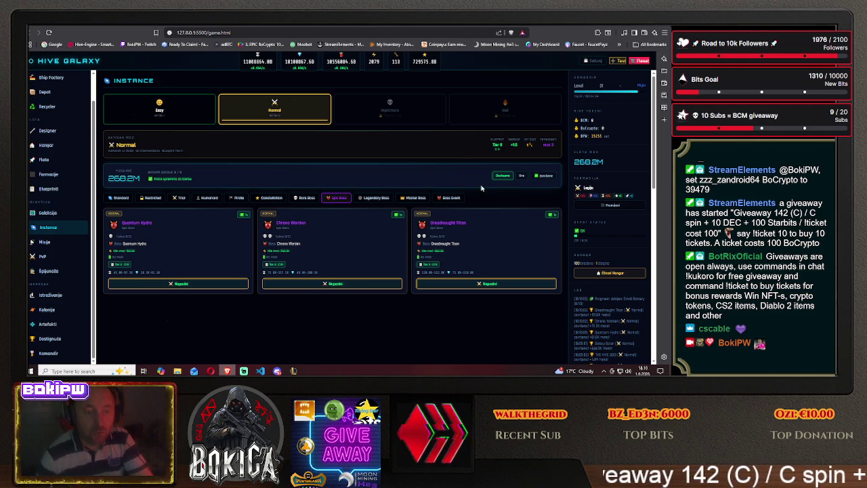
{"action": "left_click", "coordinate": [125, 199]}
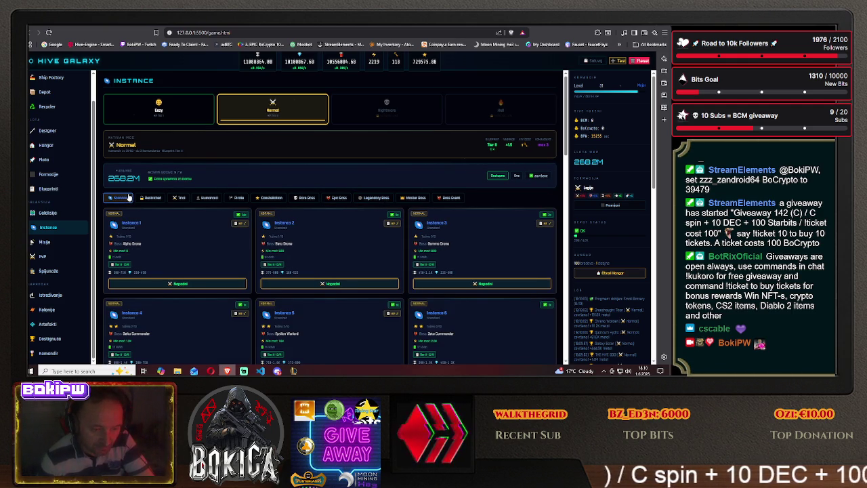
{"action": "scroll", "coordinate": [198, 206], "scroll_direction": "down", "scroll_amount": 3}
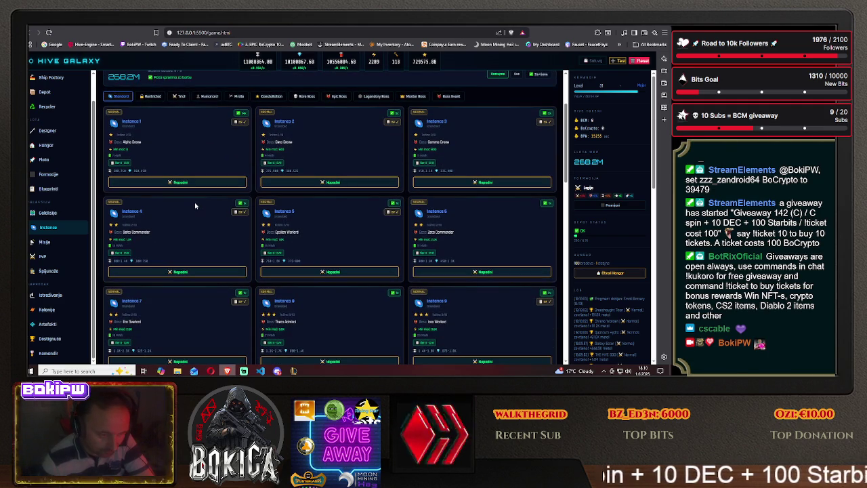
{"action": "scroll", "coordinate": [194, 202], "scroll_direction": "down", "scroll_amount": 3}
{"action": "scroll", "coordinate": [199, 197], "scroll_direction": "up", "scroll_amount": 6}
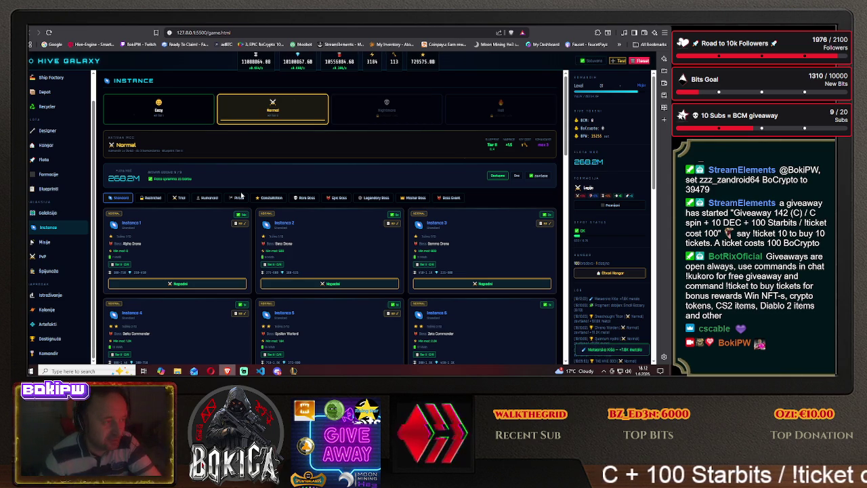
{"action": "scroll", "coordinate": [271, 210], "scroll_direction": "down", "scroll_amount": 4}
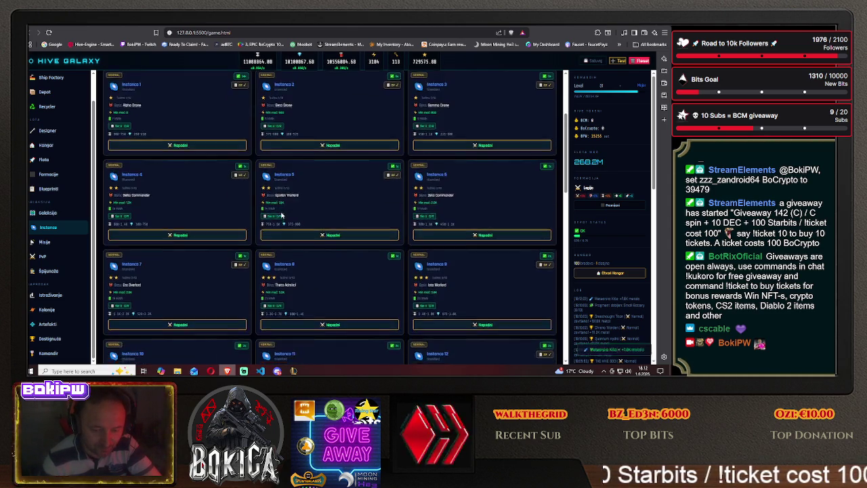
{"action": "scroll", "coordinate": [264, 216], "scroll_direction": "up", "scroll_amount": 4}
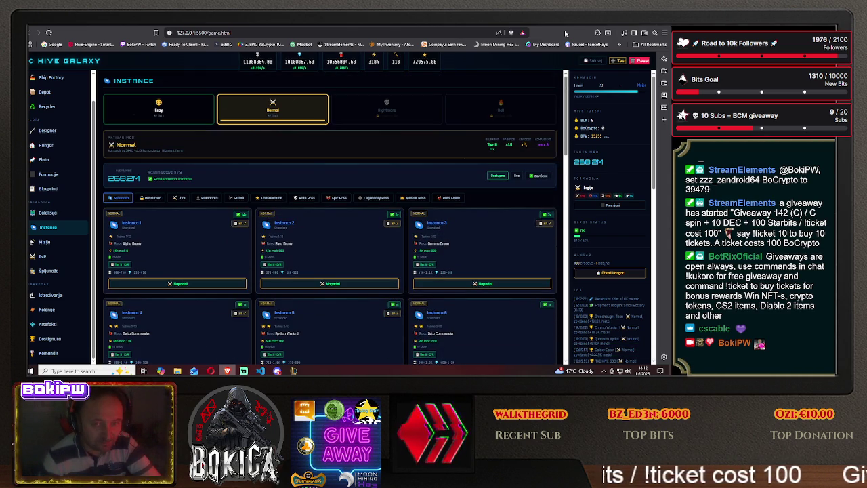
{"action": "left_click", "coordinate": [227, 370]}
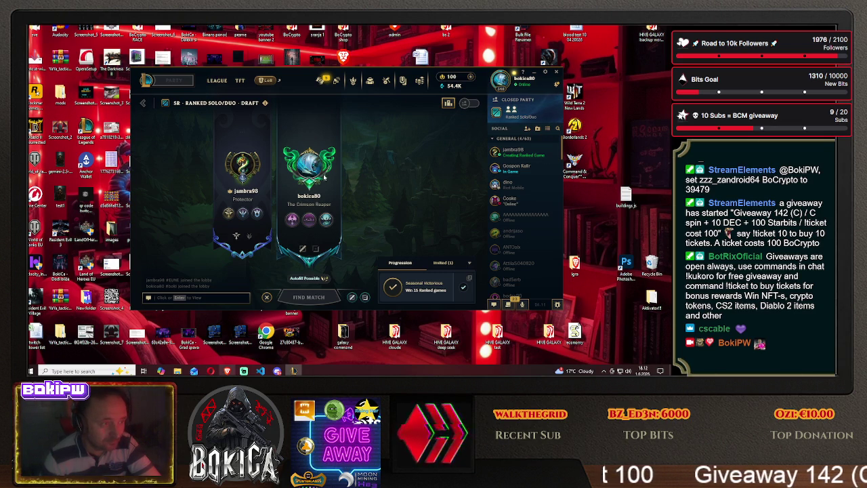
Leave the ranked lobby for the profile overview, then view the Ranked ladder standings.
{"action": "left_click", "coordinate": [217, 80]}
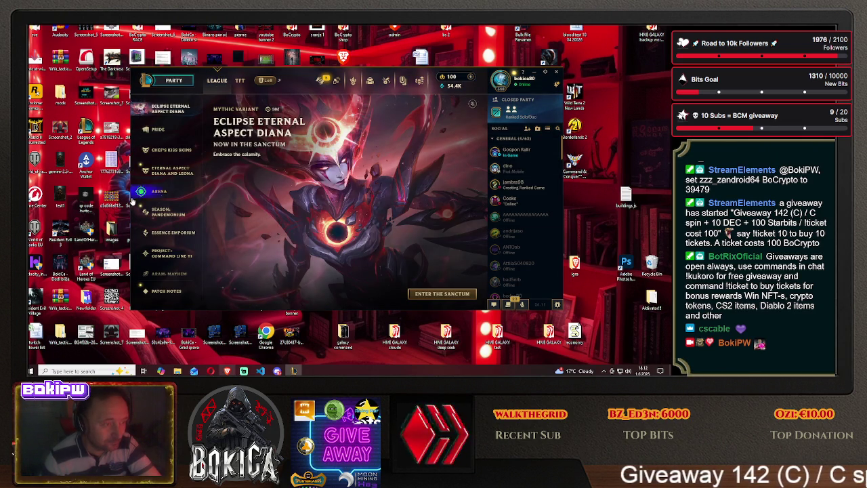
{"action": "left_click", "coordinate": [500, 80]}
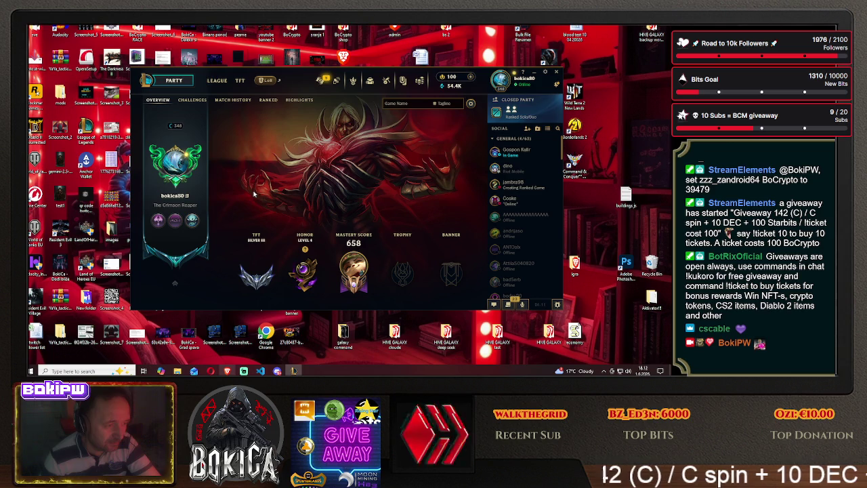
{"action": "mouse_move", "coordinate": [502, 157]}
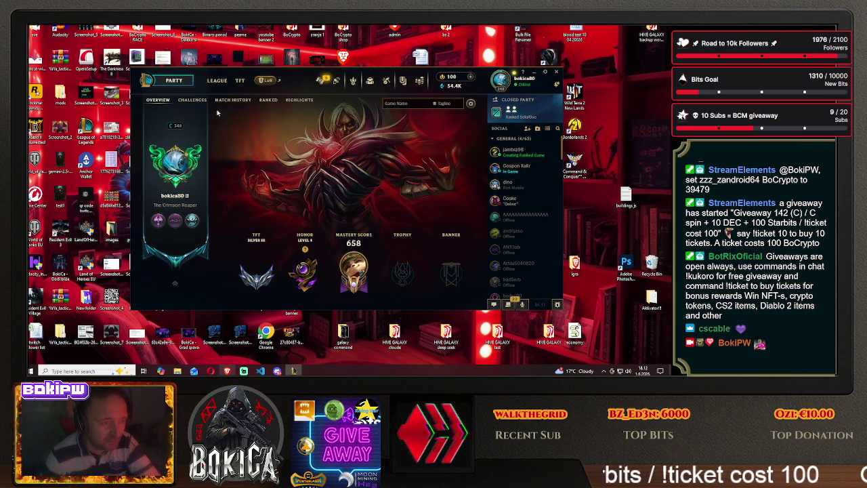
{"action": "left_click", "coordinate": [269, 101]}
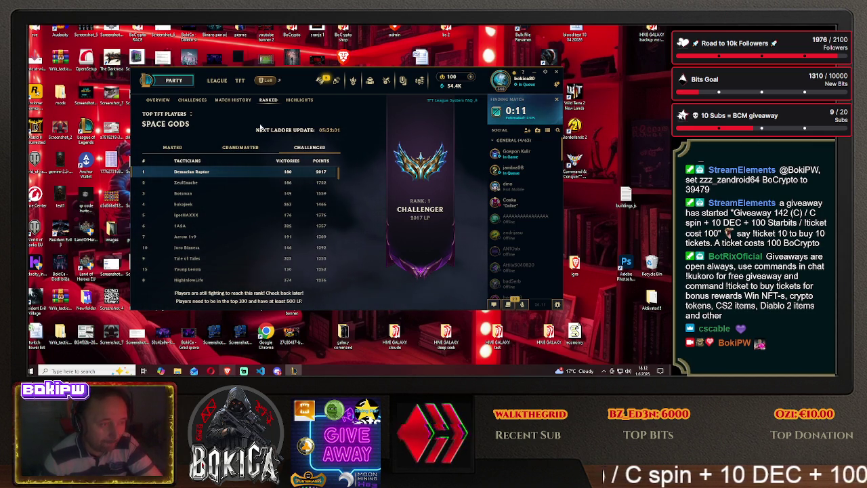
Check the Challenges page, return to the profile Overview, then go back to the party lobby.
{"action": "left_click", "coordinate": [192, 101]}
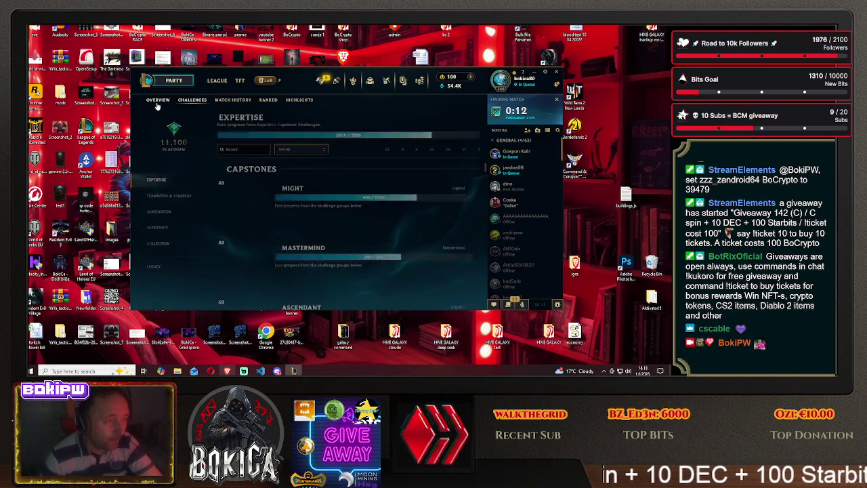
{"action": "left_click", "coordinate": [157, 102]}
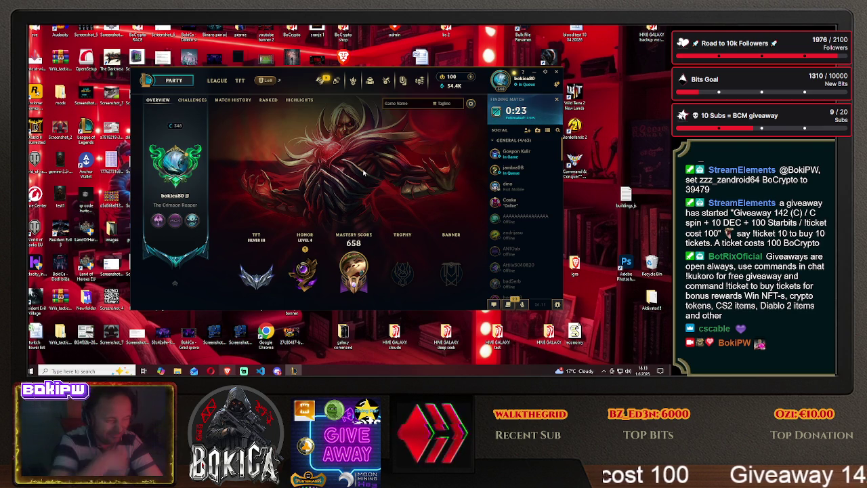
{"action": "left_click", "coordinate": [174, 80]}
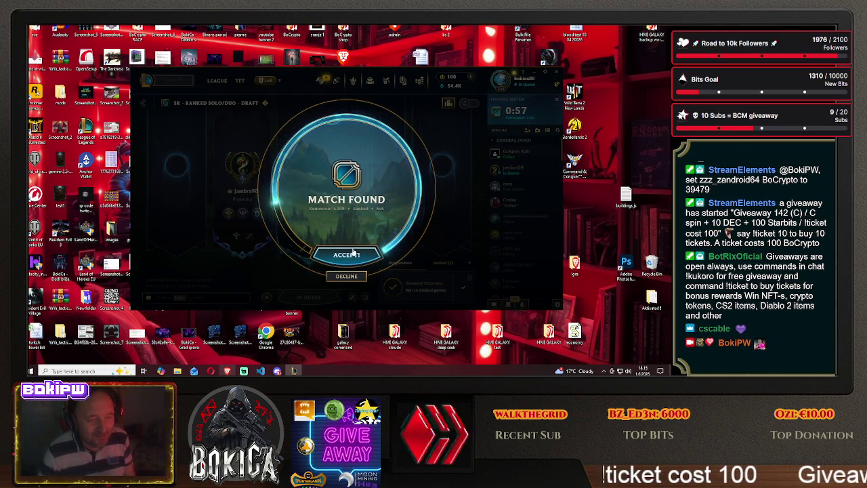
Accept the found match and declare Malzahar as the mid lane pick.
{"action": "left_click", "coordinate": [349, 255]}
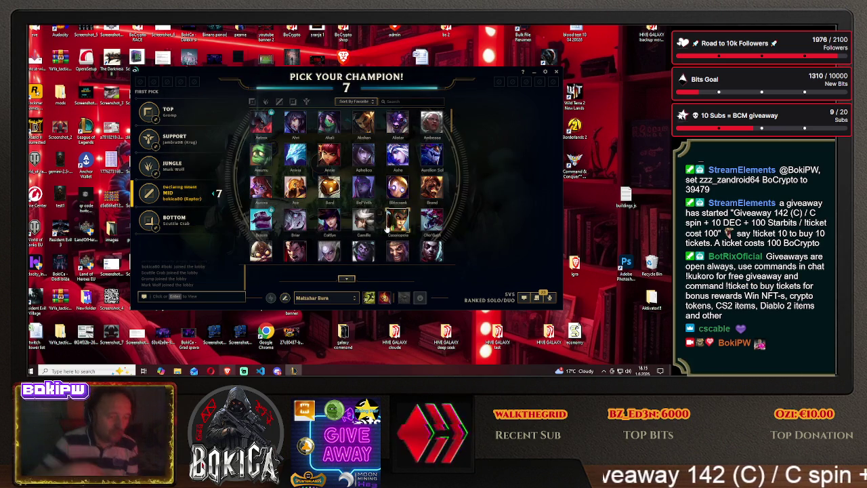
{"action": "left_click", "coordinate": [279, 102]}
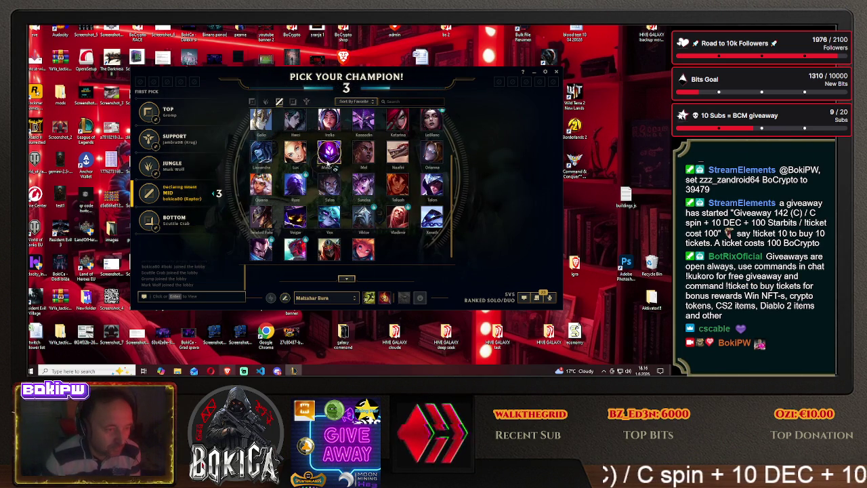
{"action": "left_click", "coordinate": [330, 151]}
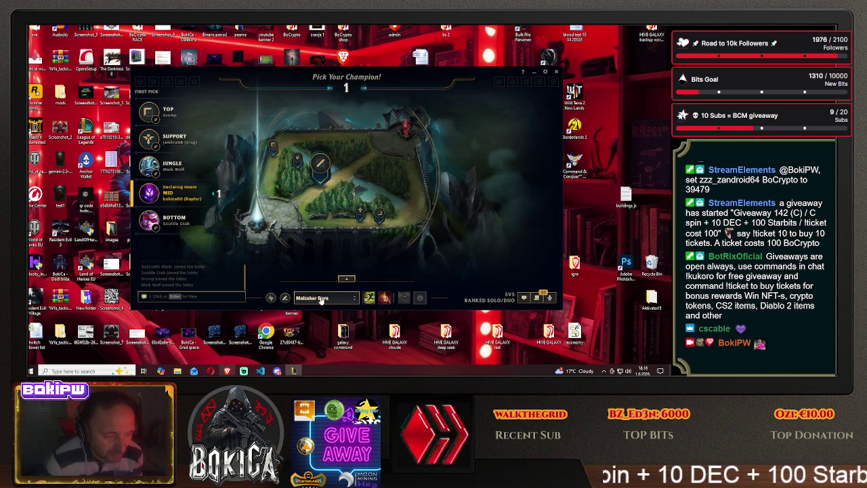
Confirm the champion ban and open the Malzahar Burn rune page for editing.
{"action": "left_click", "coordinate": [322, 299]}
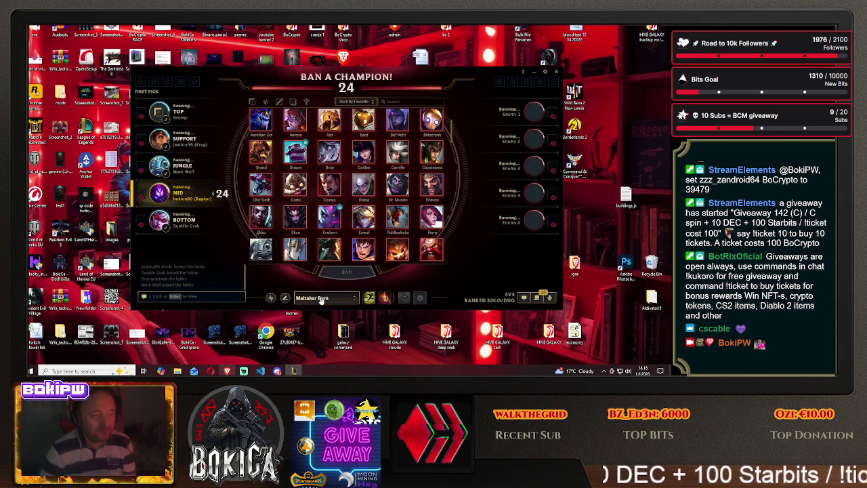
{"action": "scroll", "coordinate": [335, 210], "scroll_direction": "down", "scroll_amount": 5}
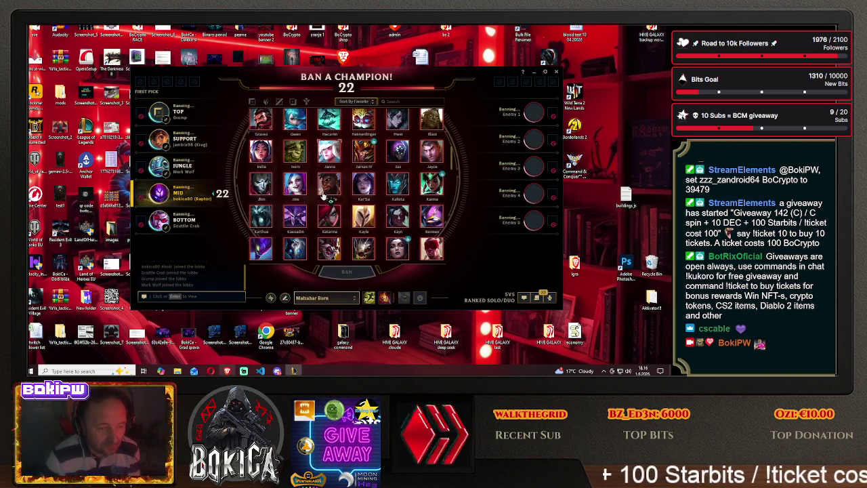
{"action": "scroll", "coordinate": [323, 197], "scroll_direction": "down", "scroll_amount": 2}
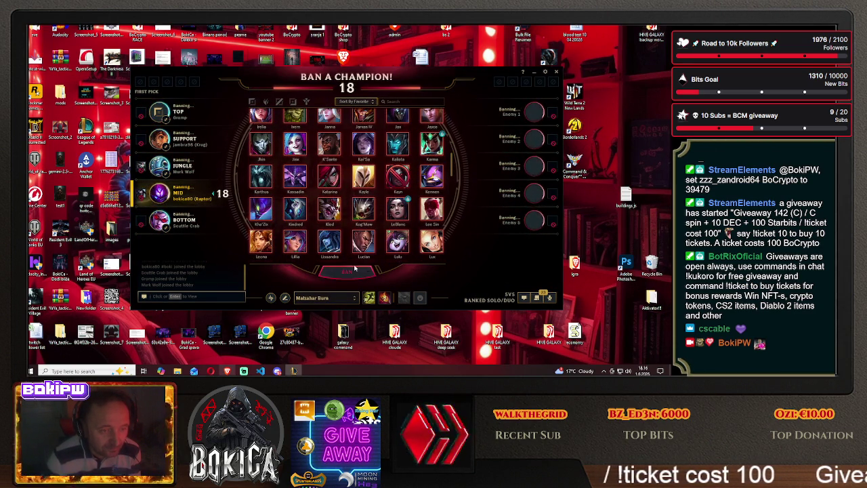
{"action": "left_click", "coordinate": [347, 271]}
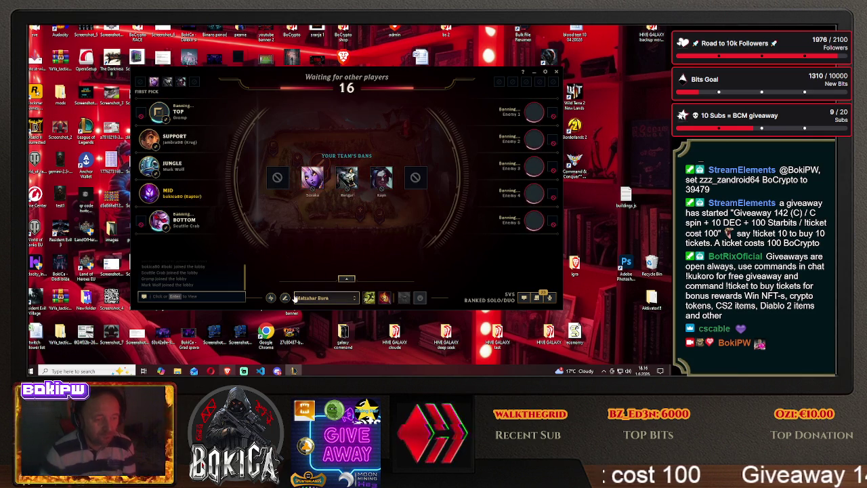
{"action": "left_click", "coordinate": [287, 298]}
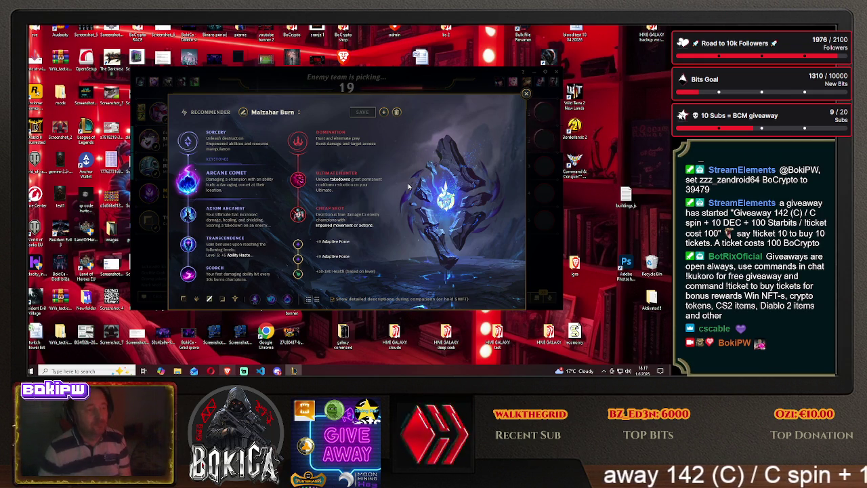
Add Taste of Blood from Domination to the Malzahar Burn page, save it, and switch to Discord.
{"action": "mouse_move", "coordinate": [299, 215]}
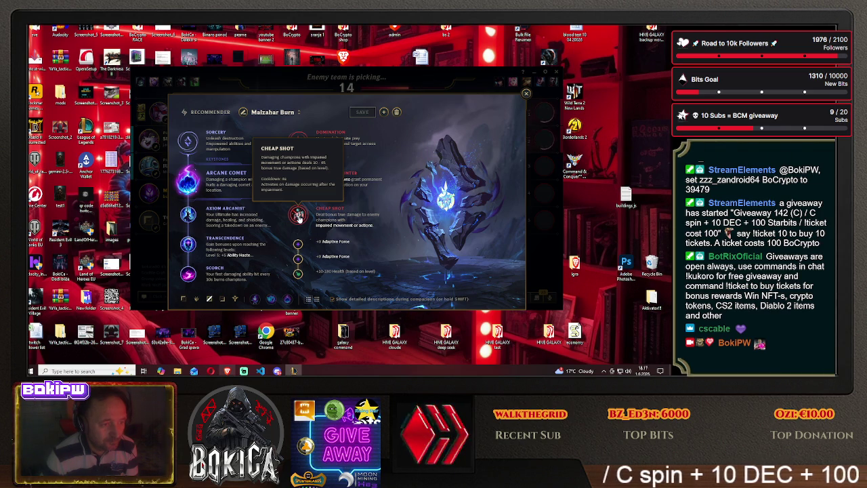
{"action": "left_click", "coordinate": [299, 215]}
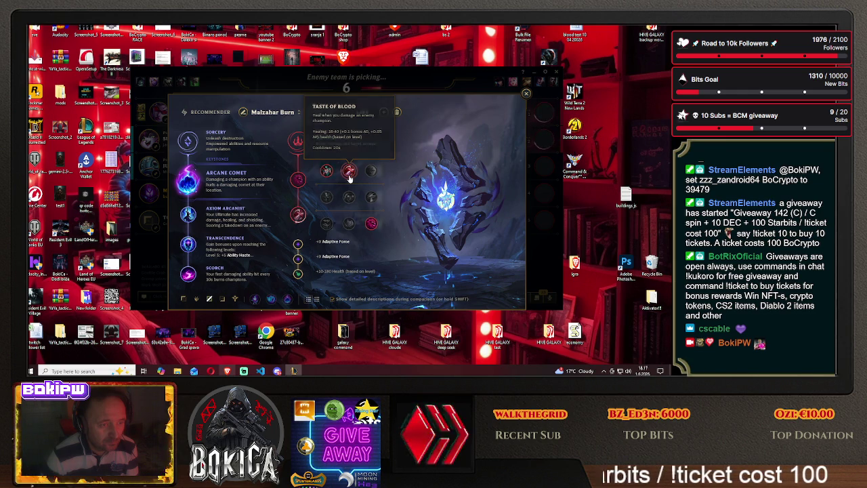
{"action": "left_click", "coordinate": [350, 177]}
{"action": "left_click", "coordinate": [362, 111]}
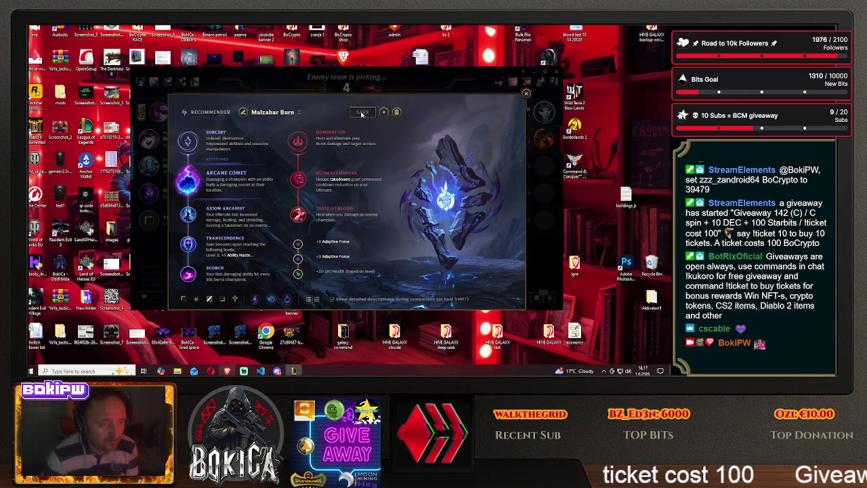
{"action": "left_click", "coordinate": [277, 370]}
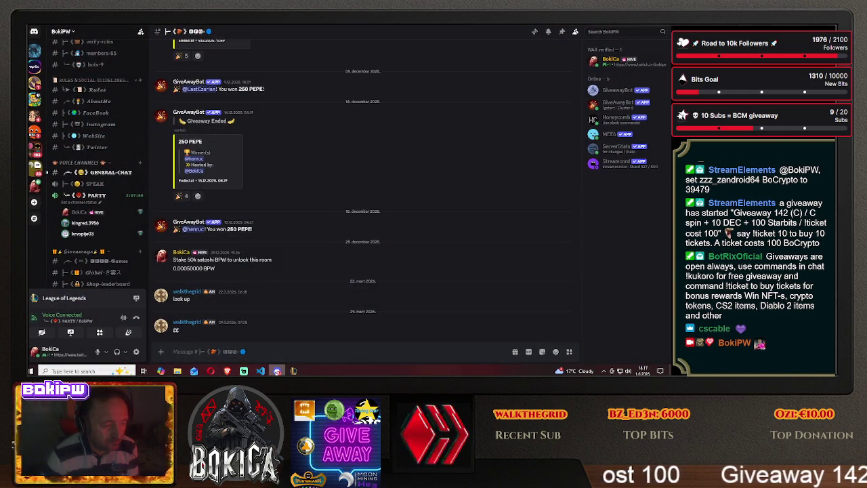
Switch from Discord back to the League client's champion select.
{"action": "left_click", "coordinate": [293, 371]}
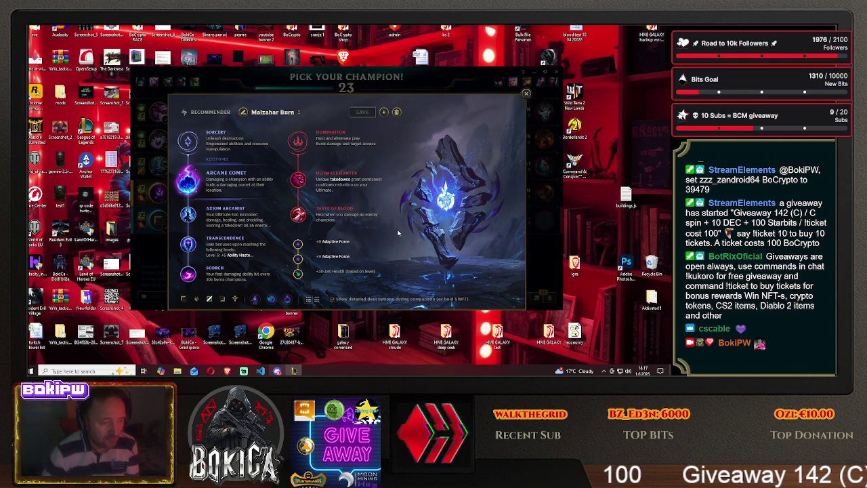
Lock in Malzahar, then reopen the Malzahar Burn rune page.
{"action": "left_click", "coordinate": [525, 92]}
{"action": "left_click", "coordinate": [346, 271]}
{"action": "left_click", "coordinate": [285, 298]}
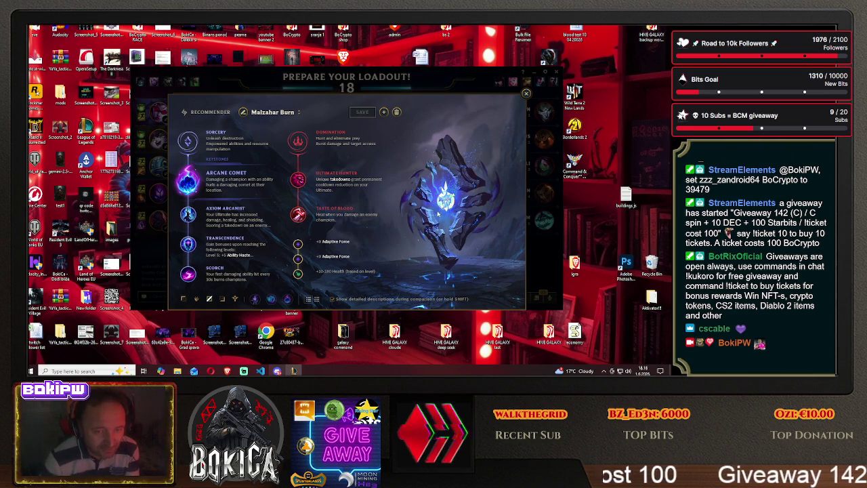
Close the rune editor and wait through the loading screen into the match.
{"action": "left_click", "coordinate": [526, 99]}
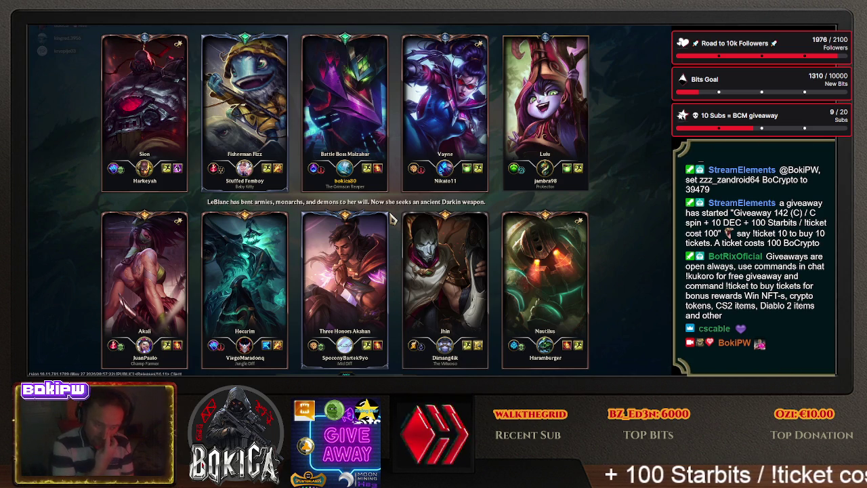
{"action": "mouse_move", "coordinate": [350, 297]}
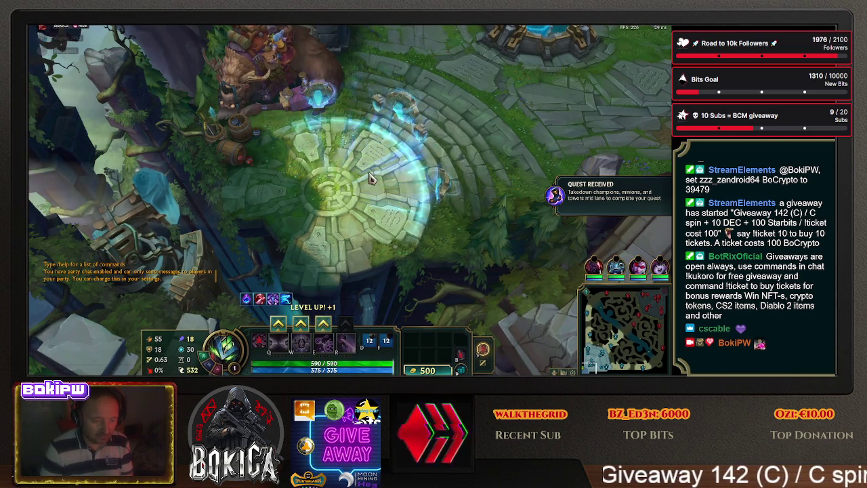
Buy Tear of the Goddess and a Control Ward from the All Items list.
{"action": "key", "text": "p"}
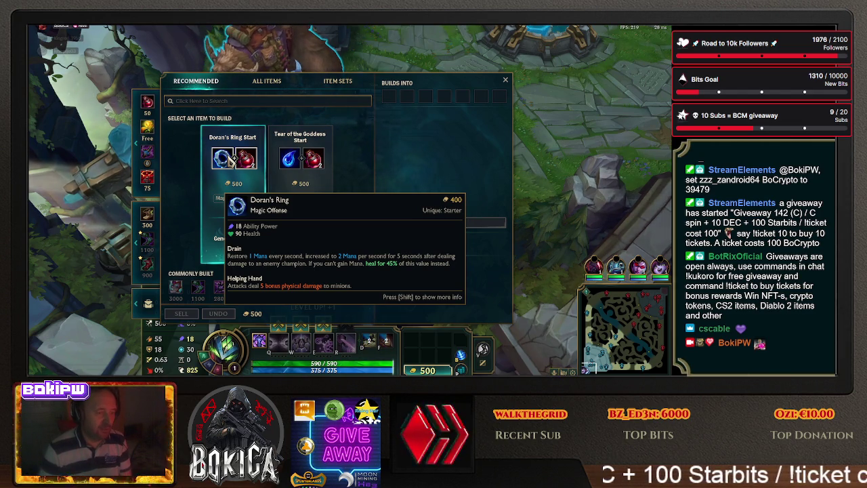
{"action": "left_click", "coordinate": [266, 81]}
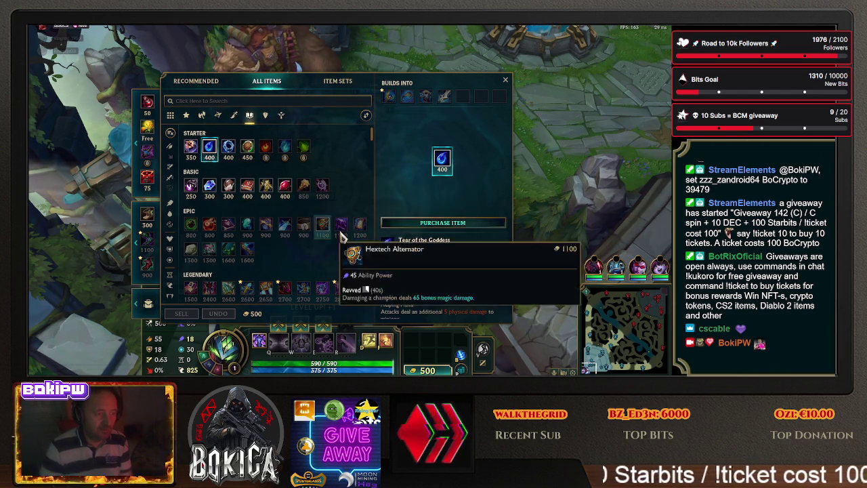
{"action": "left_click", "coordinate": [442, 223]}
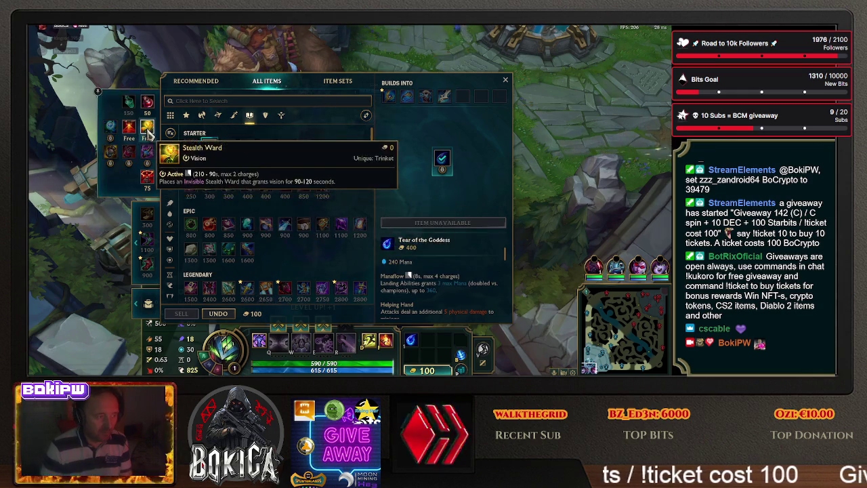
{"action": "left_click", "coordinate": [147, 177]}
{"action": "left_click", "coordinate": [442, 222]}
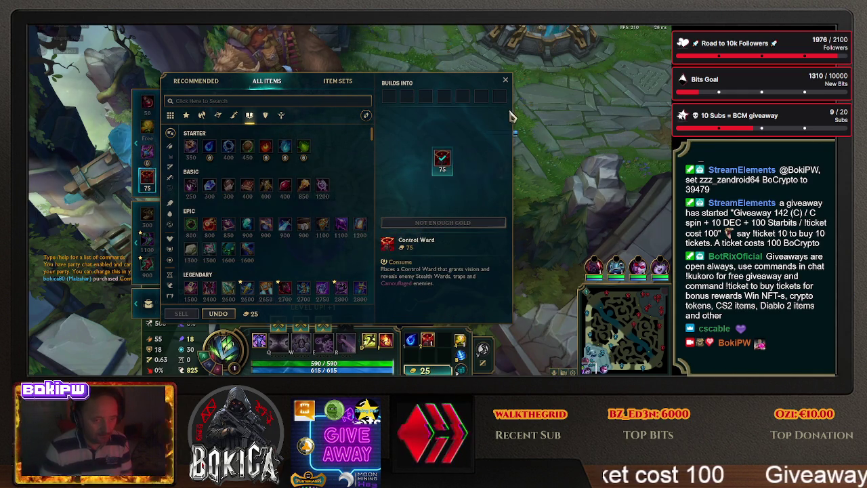
{"action": "left_click", "coordinate": [505, 81]}
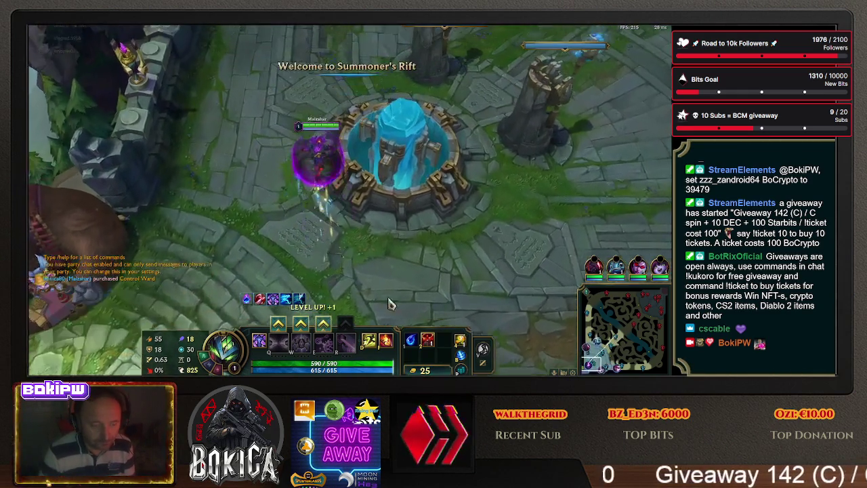
Learn the E ability and walk Malzahar through the river to the mid turret.
{"action": "left_click", "coordinate": [323, 323]}
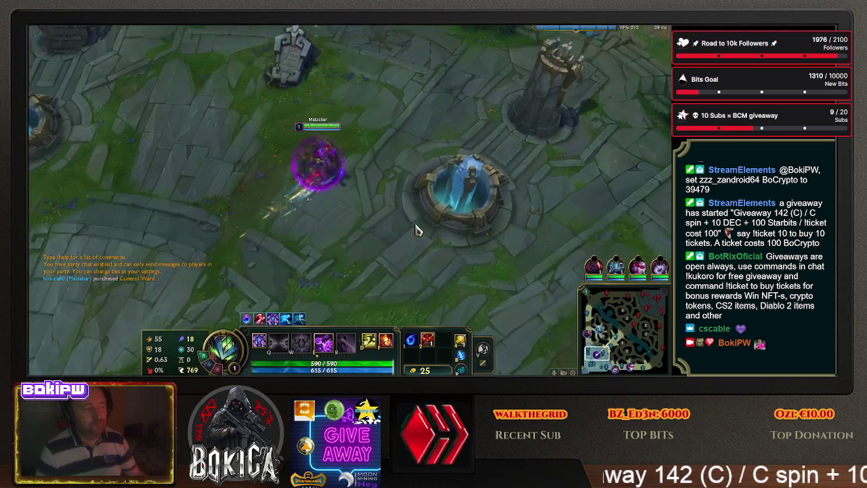
{"action": "right_click", "coordinate": [427, 139]}
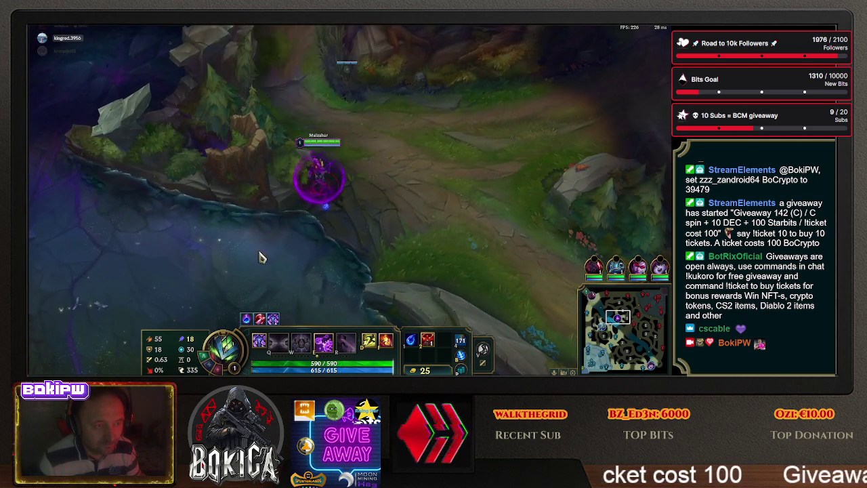
{"action": "right_click", "coordinate": [246, 245]}
{"action": "right_click", "coordinate": [223, 285]}
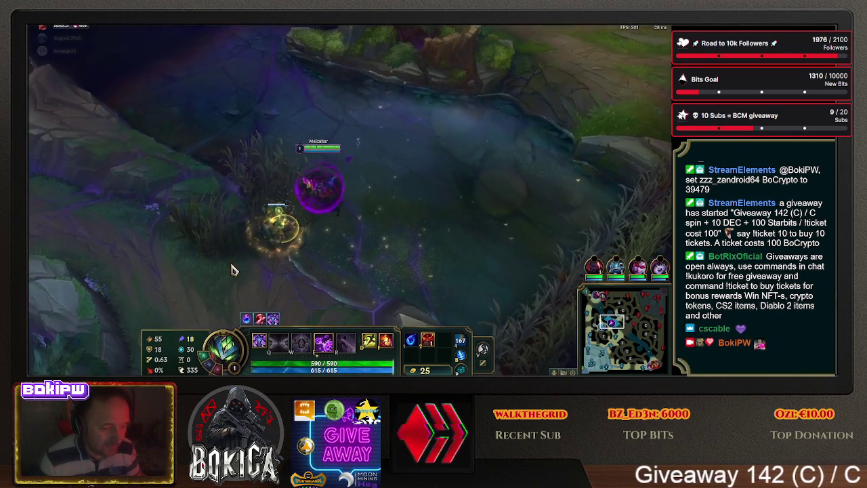
{"action": "right_click", "coordinate": [247, 271]}
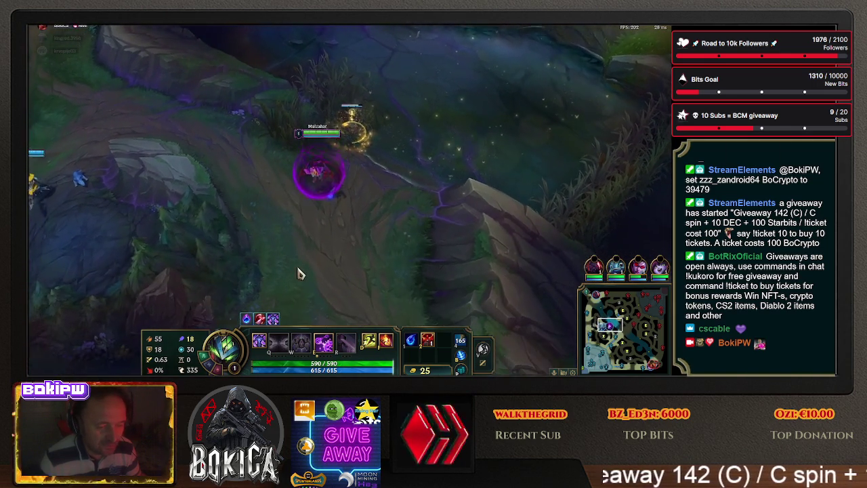
{"action": "right_click", "coordinate": [332, 128]}
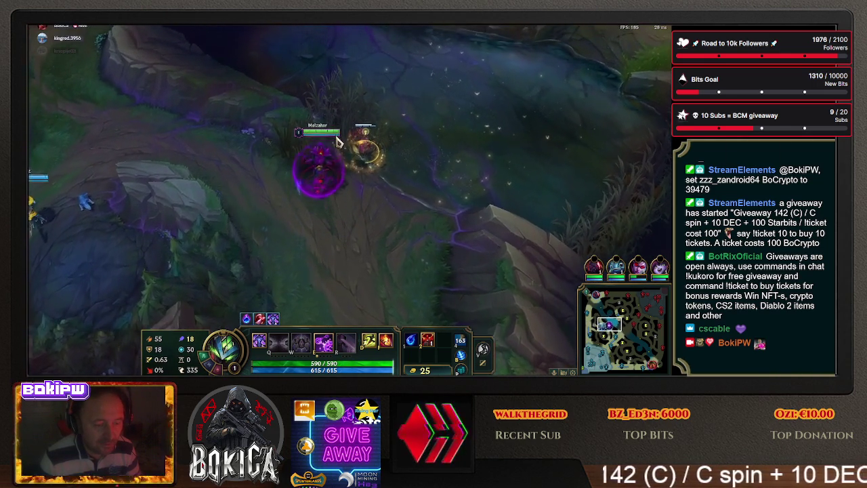
{"action": "right_click", "coordinate": [328, 278]}
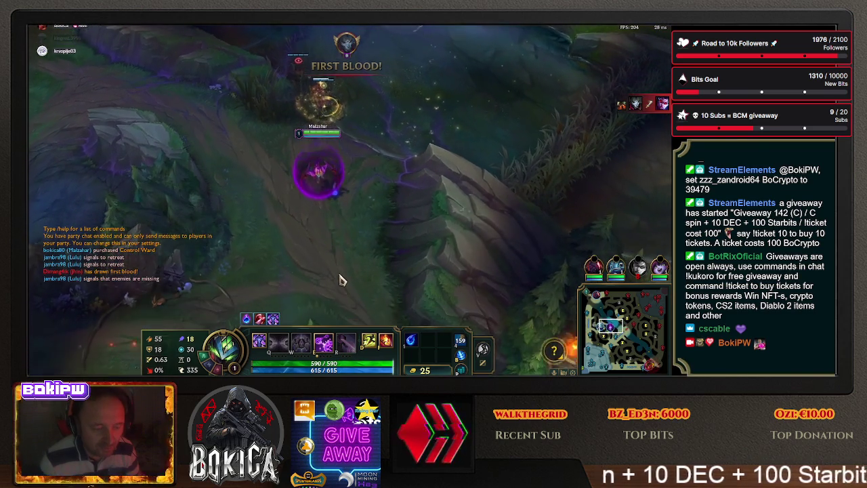
{"action": "right_click", "coordinate": [348, 279]}
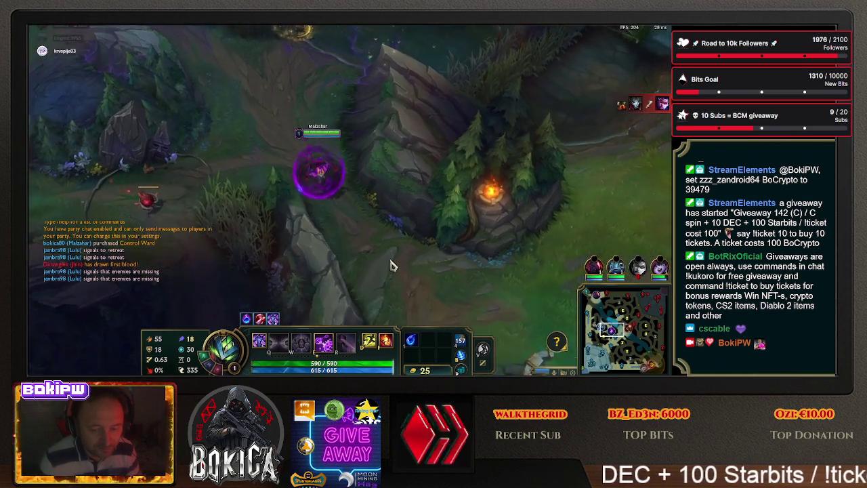
{"action": "right_click", "coordinate": [480, 191]}
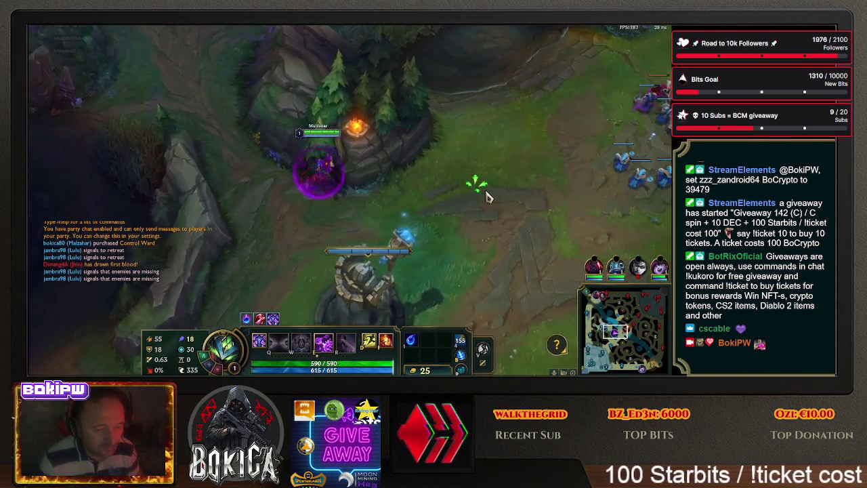
Move Malzahar around the mid minion wave, trading with Akshan and retreating to the turret.
{"action": "right_click", "coordinate": [458, 194]}
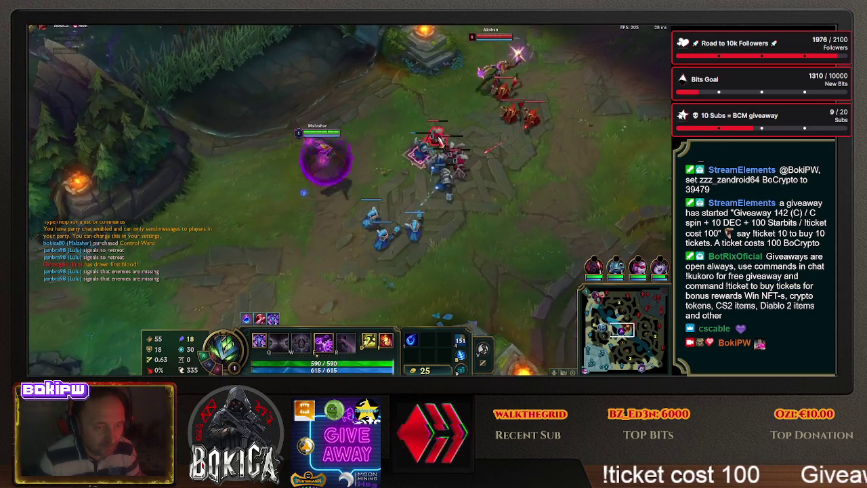
{"action": "right_click", "coordinate": [429, 141]}
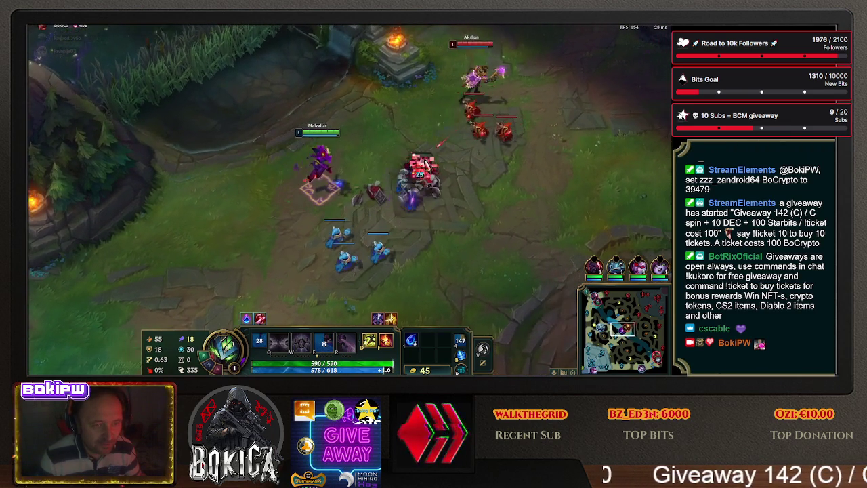
{"action": "right_click", "coordinate": [427, 192]}
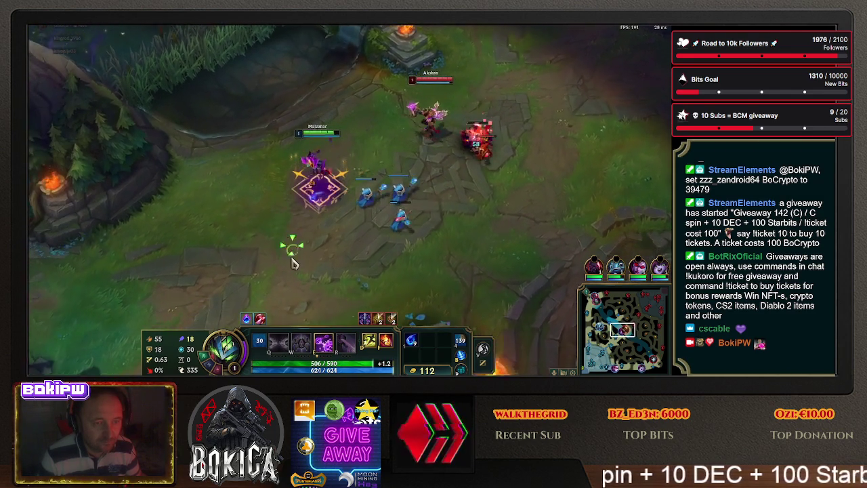
{"action": "right_click", "coordinate": [420, 157]}
{"action": "right_click", "coordinate": [228, 247]}
{"action": "right_click", "coordinate": [192, 262]}
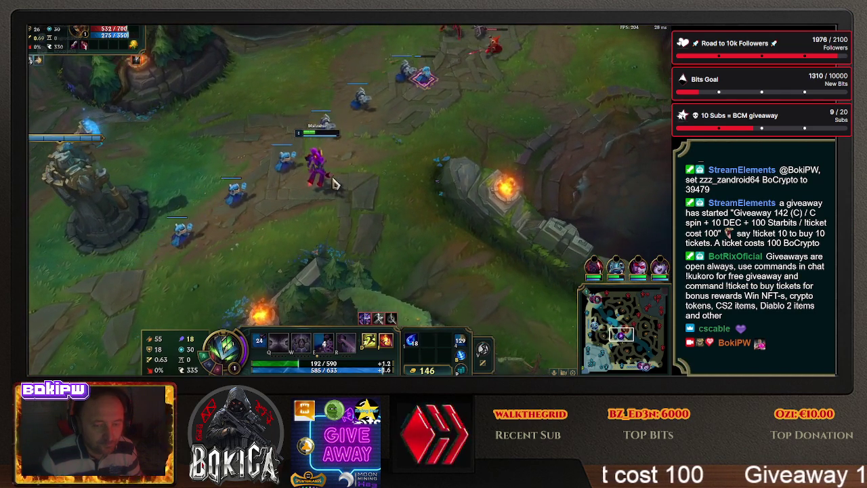
{"action": "right_click", "coordinate": [233, 195]}
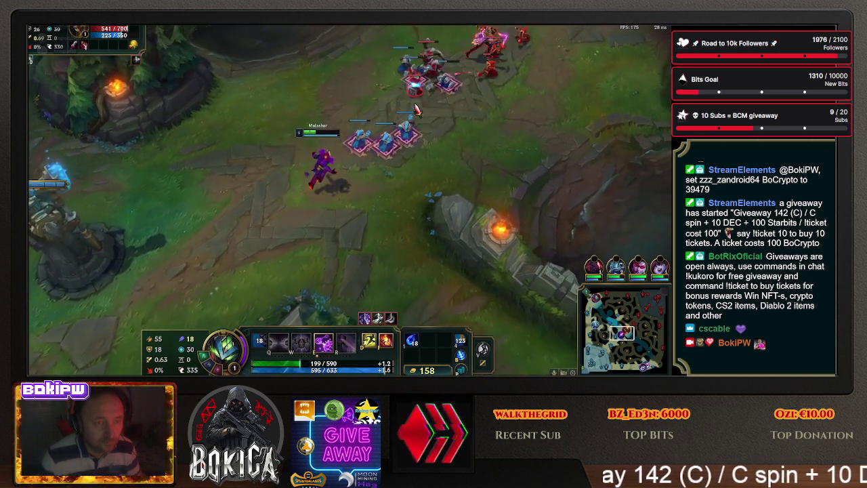
{"action": "right_click", "coordinate": [437, 115]}
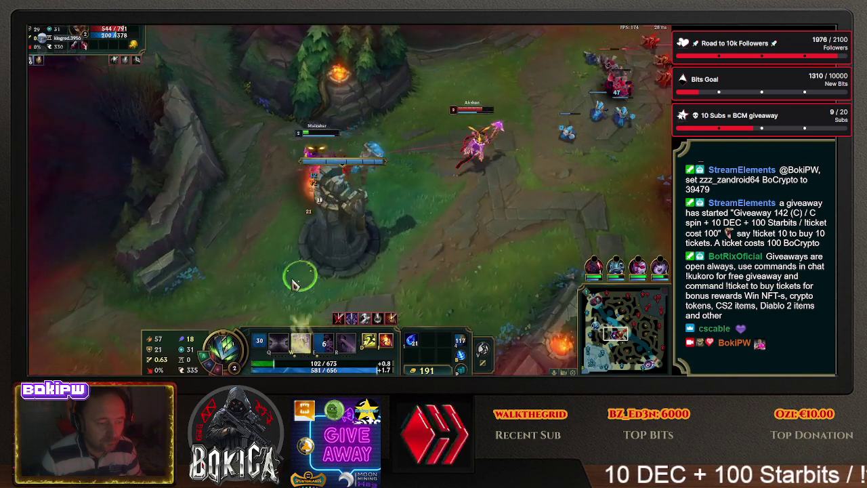
{"action": "right_click", "coordinate": [263, 290]}
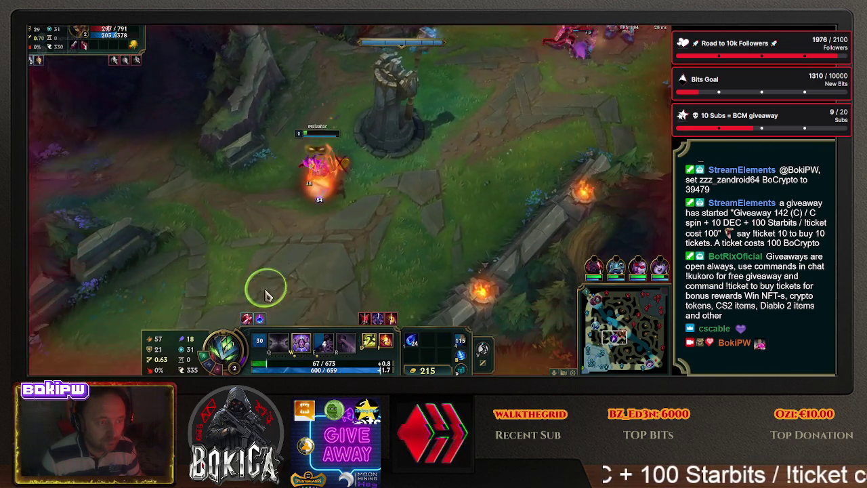
Cast Void Swarm, step back, and recall Malzahar to base, opening the shop.
{"action": "key", "text": "w"}
{"action": "right_click", "coordinate": [235, 261]}
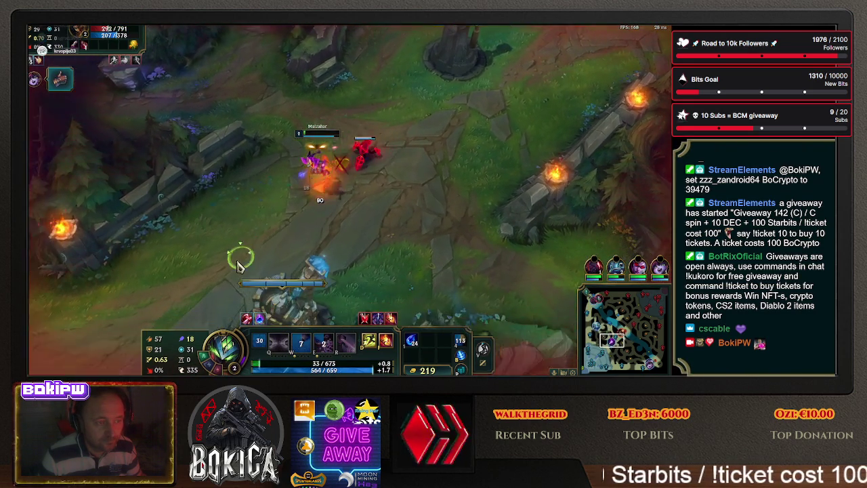
{"action": "key", "text": "b"}
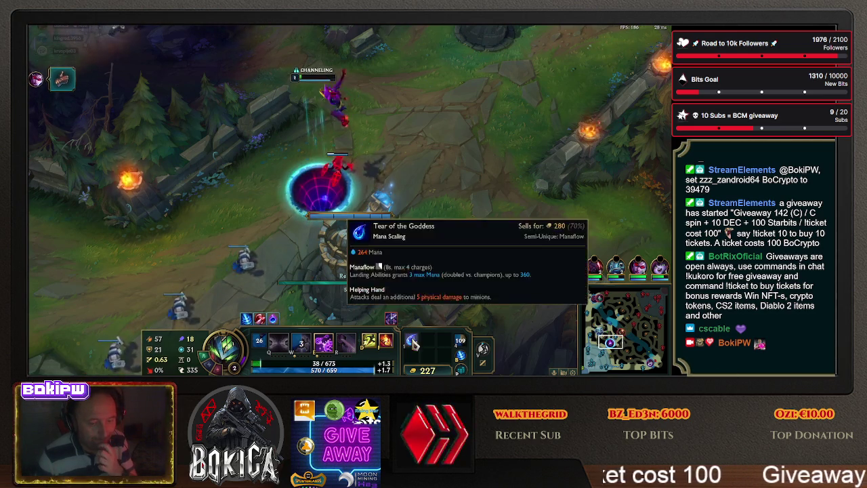
{"action": "left_click", "coordinate": [424, 370]}
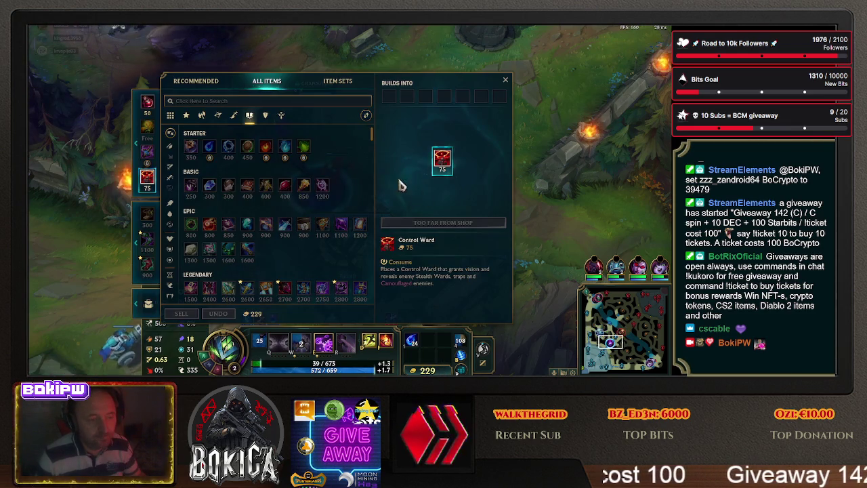
Buy a Glowing Mote, close the shop, and send Malzahar back toward mid.
{"action": "left_click", "coordinate": [193, 187]}
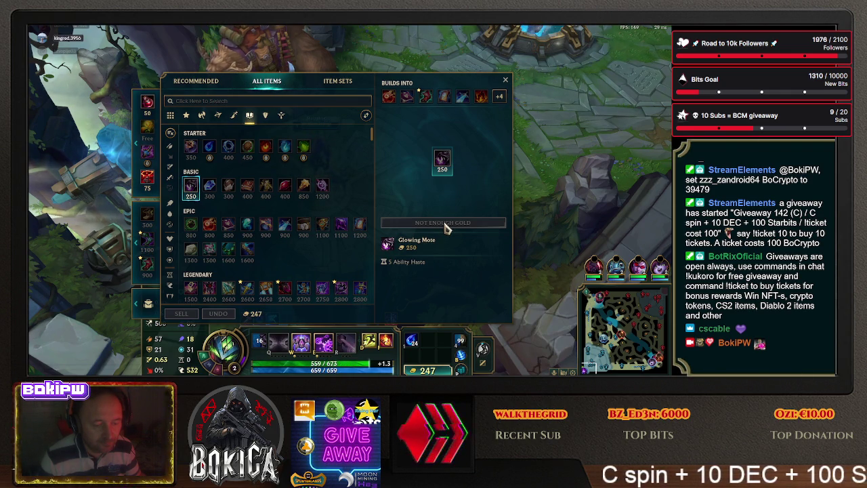
{"action": "left_click", "coordinate": [445, 223]}
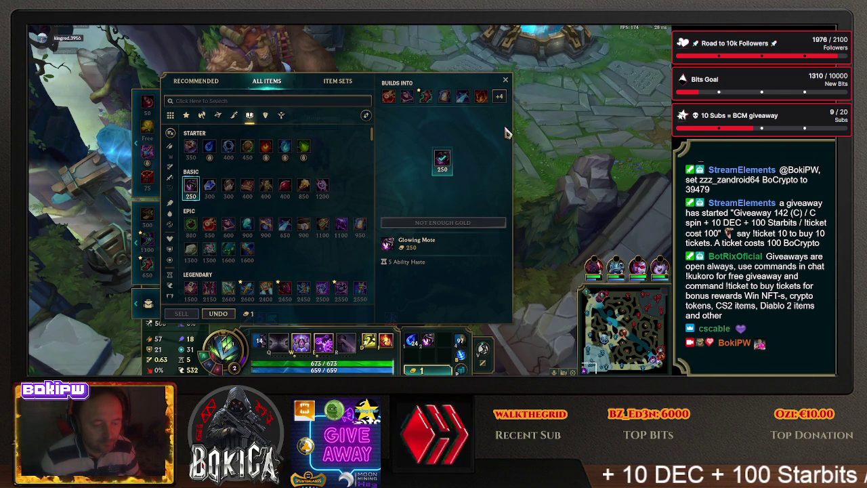
{"action": "left_click", "coordinate": [505, 81]}
{"action": "right_click", "coordinate": [506, 84]}
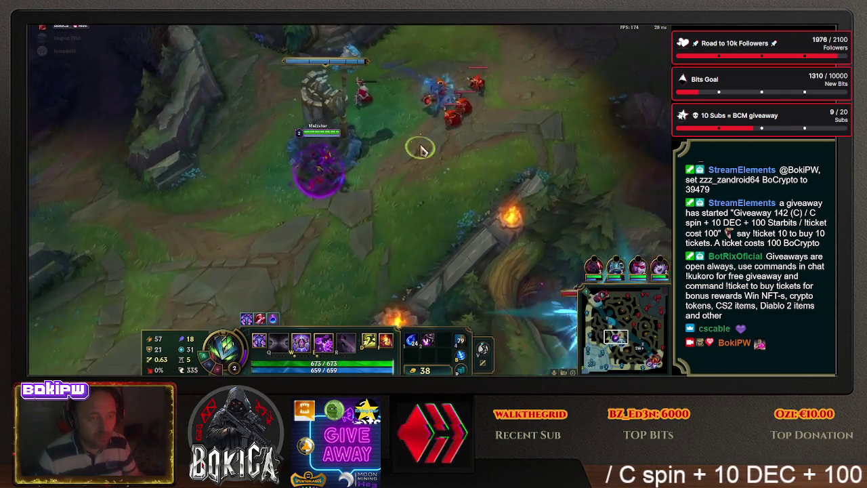
Farm the mid wave with Malefic Visions and Void Swarm until Malzahar reaches level 3.
{"action": "right_click", "coordinate": [400, 157]}
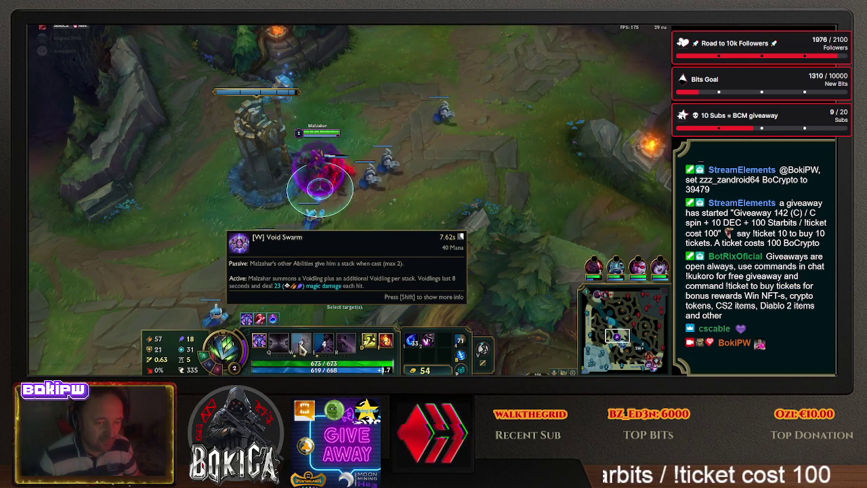
{"action": "right_click", "coordinate": [481, 200]}
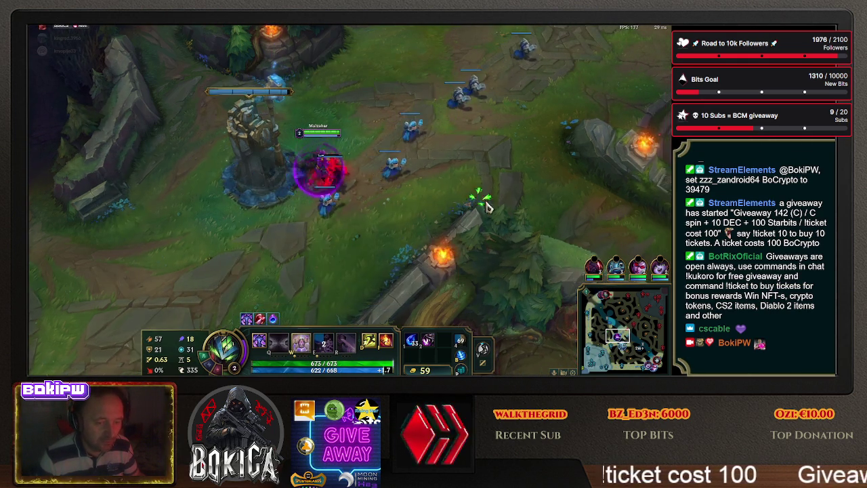
{"action": "right_click", "coordinate": [477, 149]}
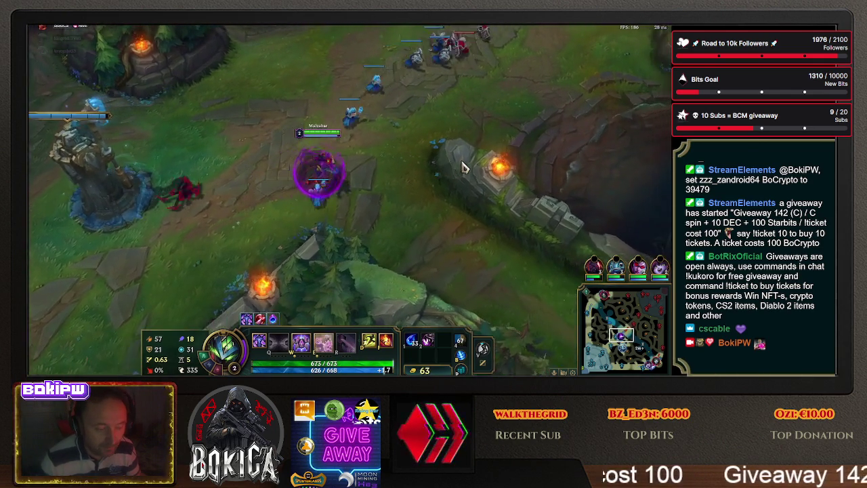
{"action": "right_click", "coordinate": [402, 128]}
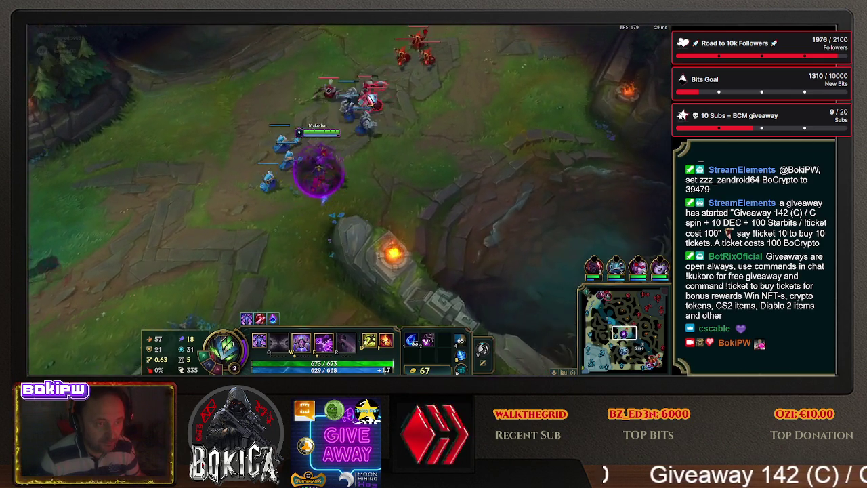
{"action": "key", "text": "e"}
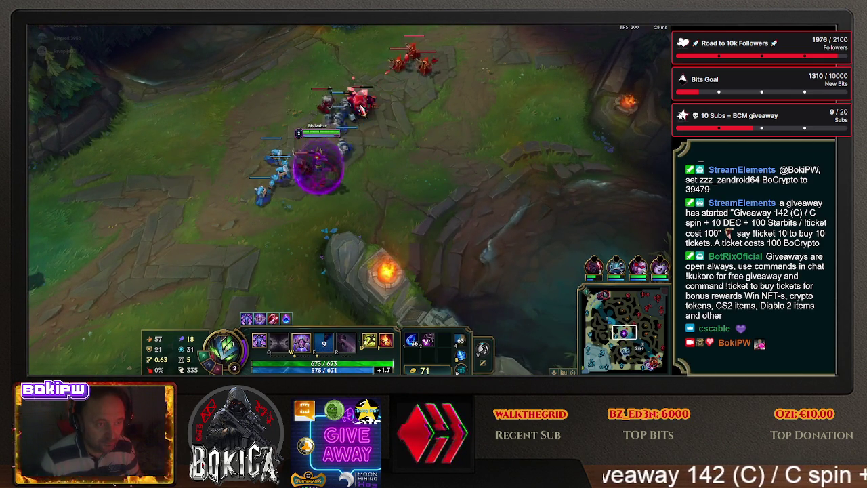
{"action": "right_click", "coordinate": [388, 133]}
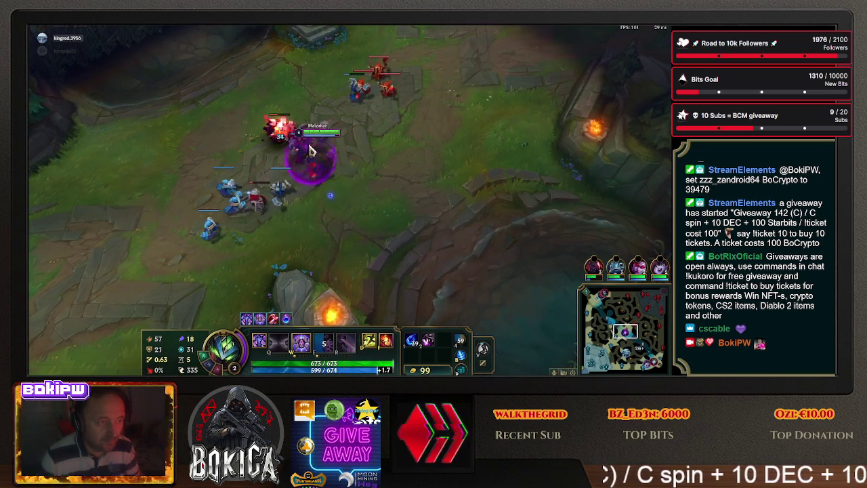
{"action": "key", "text": "w"}
{"action": "right_click", "coordinate": [264, 221]}
{"action": "right_click", "coordinate": [359, 155]}
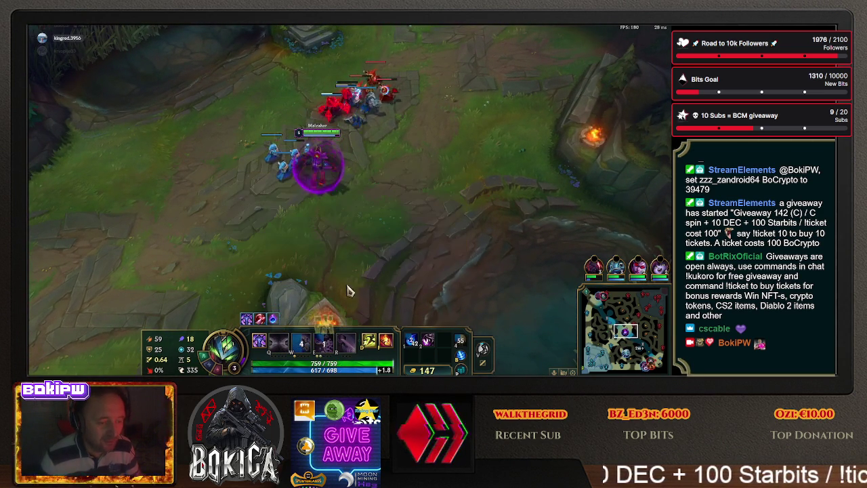
{"action": "key", "text": "e"}
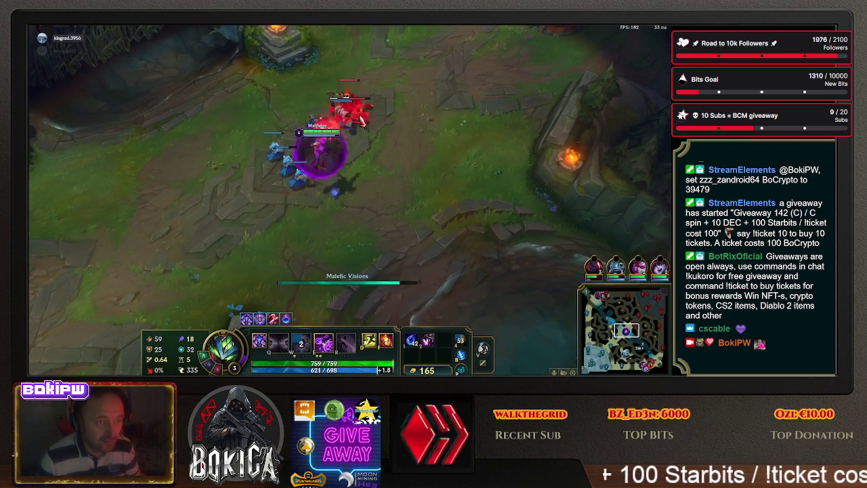